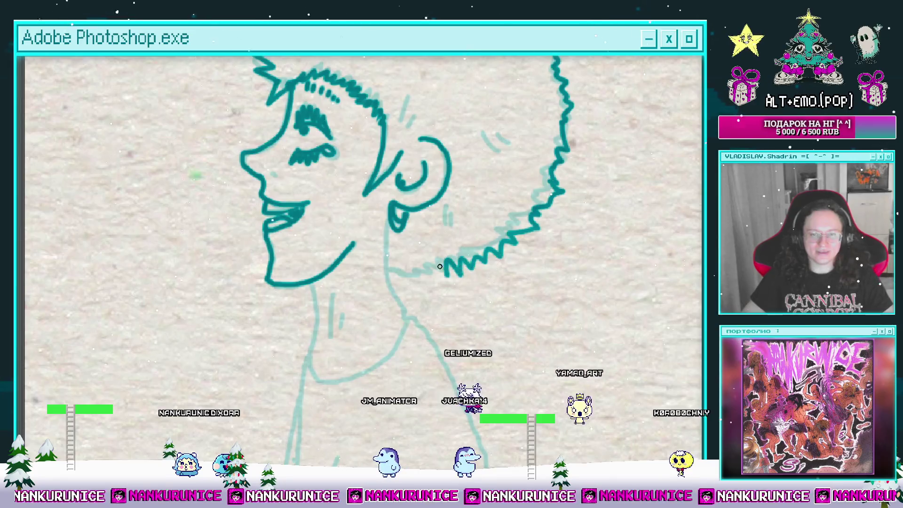
Ink the back and front of the neck, the x mark and the hair tufts in dark teal.
mouse_move(390, 242)
left_mouse_down()
mouse_move(416, 214)
mouse_move(430, 281)
mouse_move(458, 230)
left_mouse_up()
mouse_move(363, 207)
left_mouse_down()
mouse_move(376, 294)
mouse_move(454, 229)
mouse_move(409, 197)
mouse_move(403, 258)
mouse_move(415, 229)
mouse_move(404, 371)
left_mouse_up()
left_click_drag(465, 173, 461, 189)
left_click_drag(416, 135, 418, 158)
mouse_move(371, 142)
left_mouse_down()
mouse_move(422, 148)
mouse_move(409, 143)
left_mouse_up()
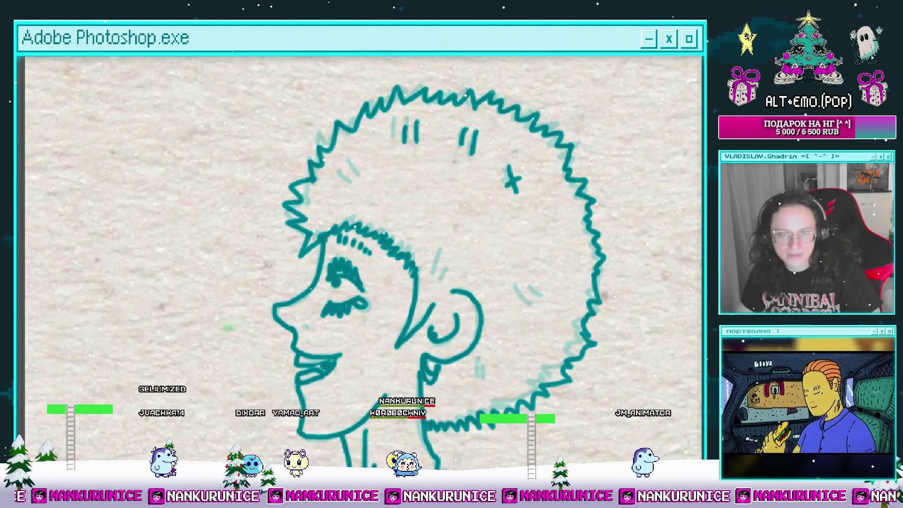
left_click_drag(444, 278, 457, 258)
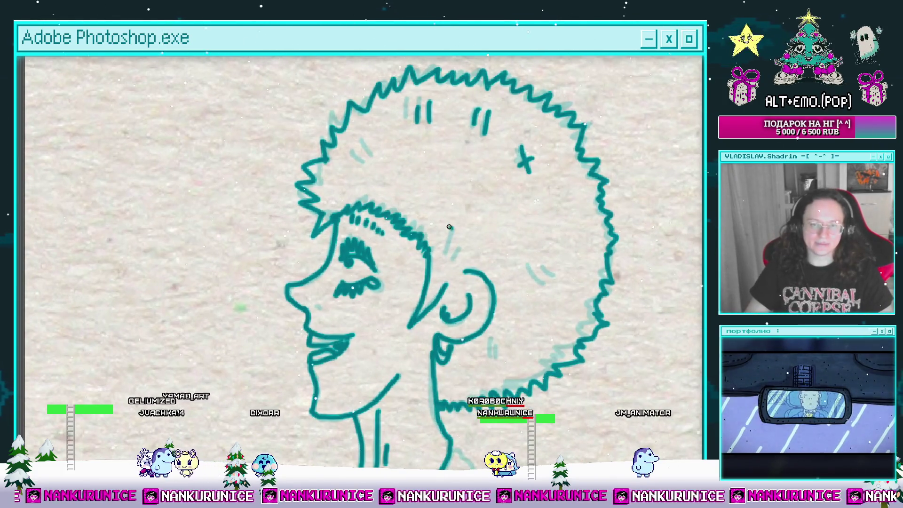
left_click_drag(449, 226, 444, 247)
mouse_move(548, 277)
left_mouse_down()
mouse_move(549, 305)
mouse_move(517, 305)
mouse_move(517, 283)
left_mouse_up()
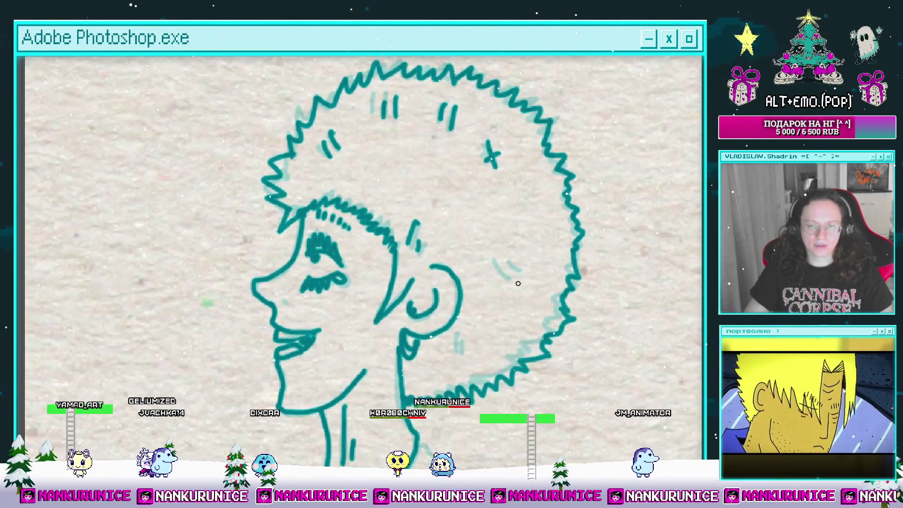
Zoom out to show the neck and striped sleeve, and restore the workspace panels and timeline.
left_click_drag(477, 343, 479, 286)
scroll(458, 283, "down", 2)
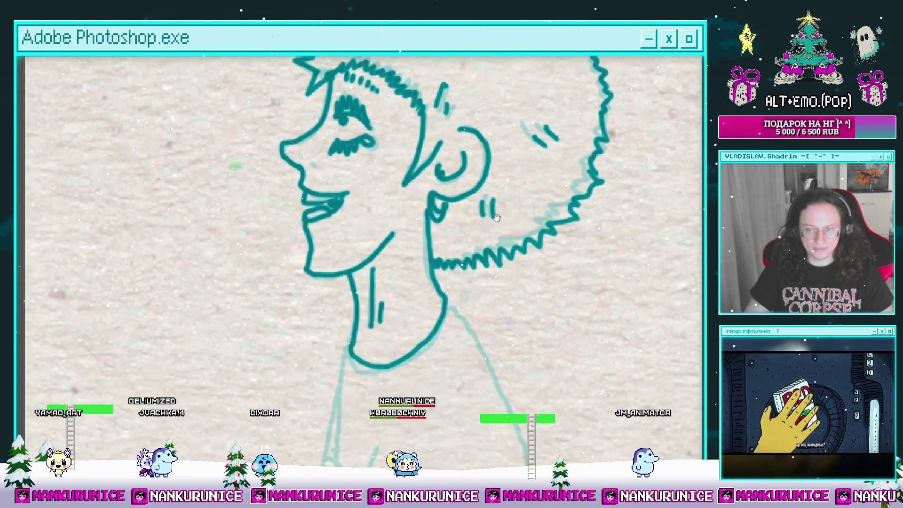
scroll(493, 257, "down", 2)
mouse_move(493, 257)
left_mouse_down()
mouse_move(492, 201)
mouse_move(505, 177)
left_mouse_up()
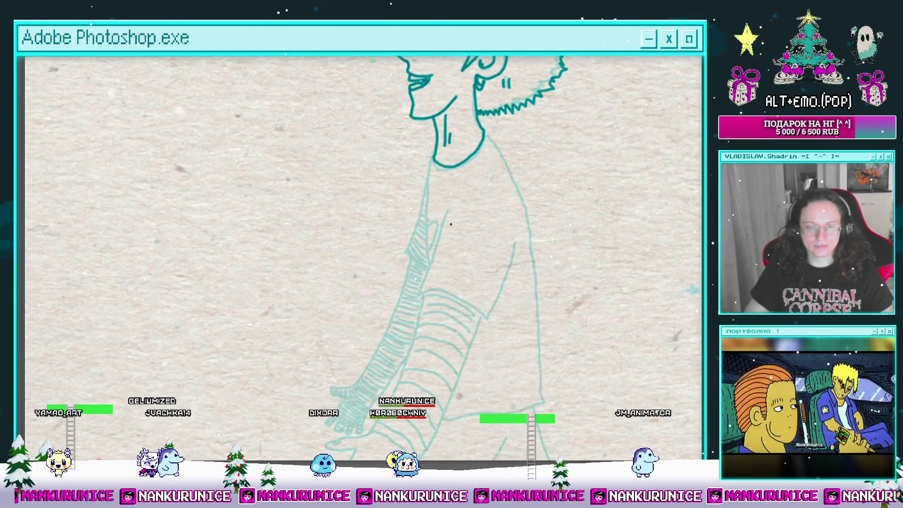
key("Tab")
On another frame, Magic Wand-select a stray area of the sleeve drawing and delete it.
left_click(437, 401)
key("w")
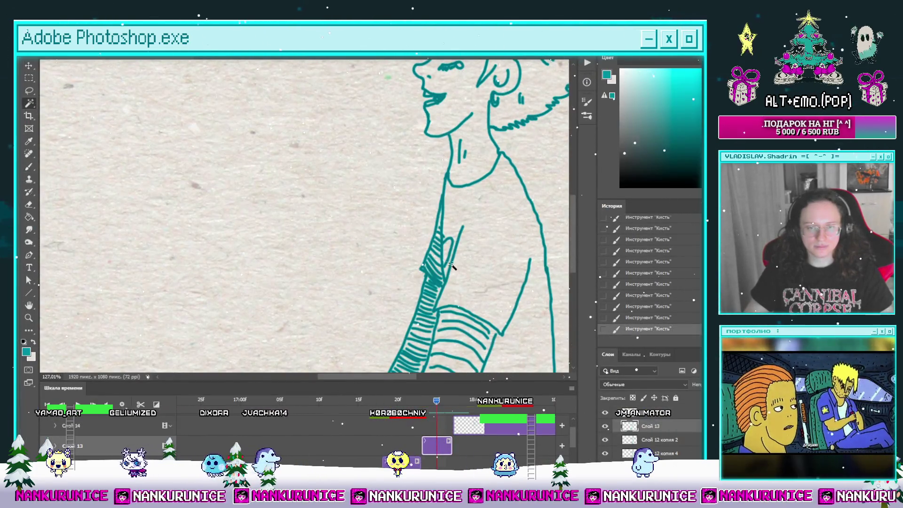
scroll(401, 304, "down", 2)
left_click(380, 317)
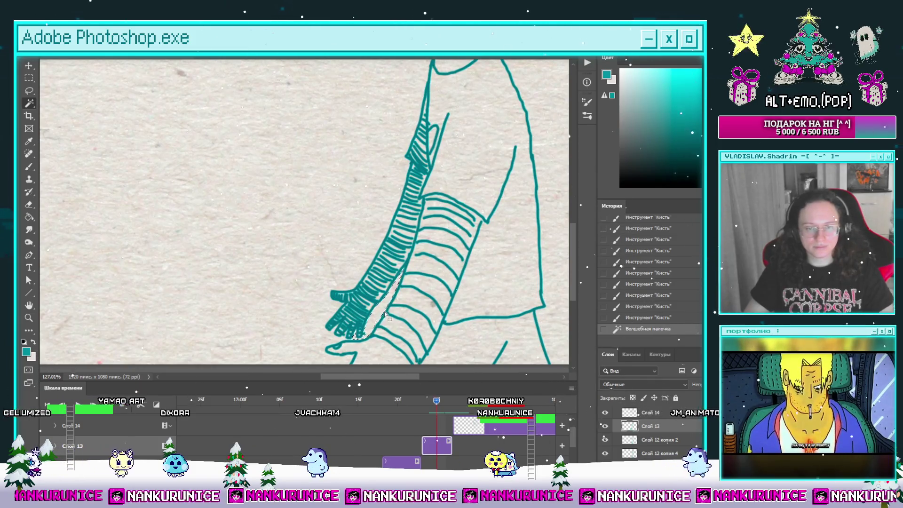
key("Delete")
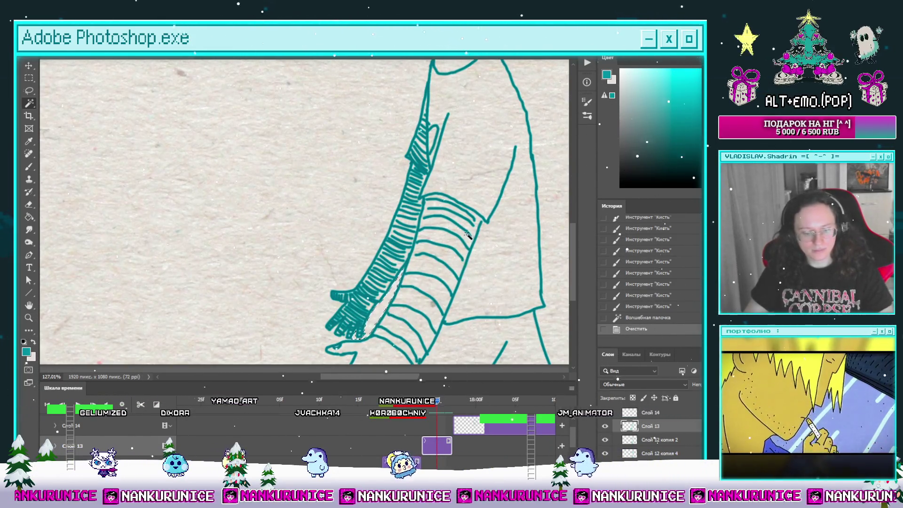
Erase the faint stray teal stroke on the drawing's lower part.
left_click_drag(536, 152, 508, 220)
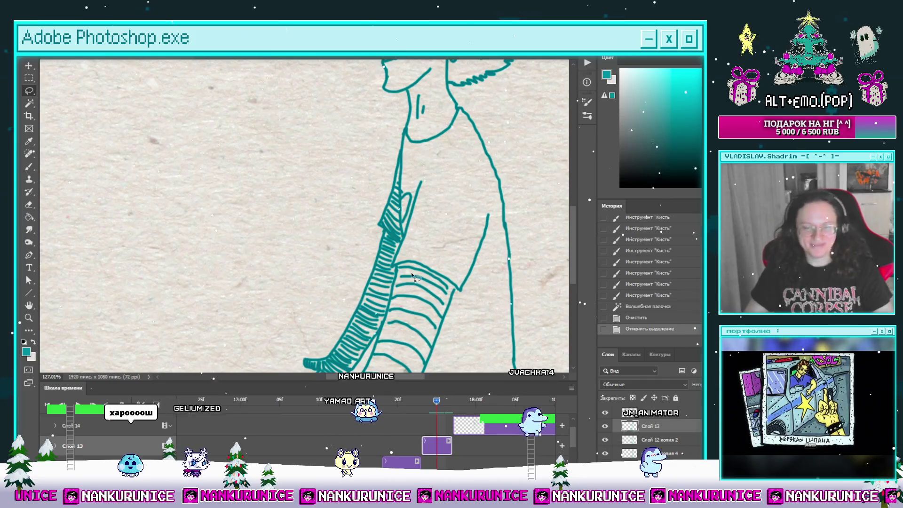
left_click_drag(437, 300, 423, 206)
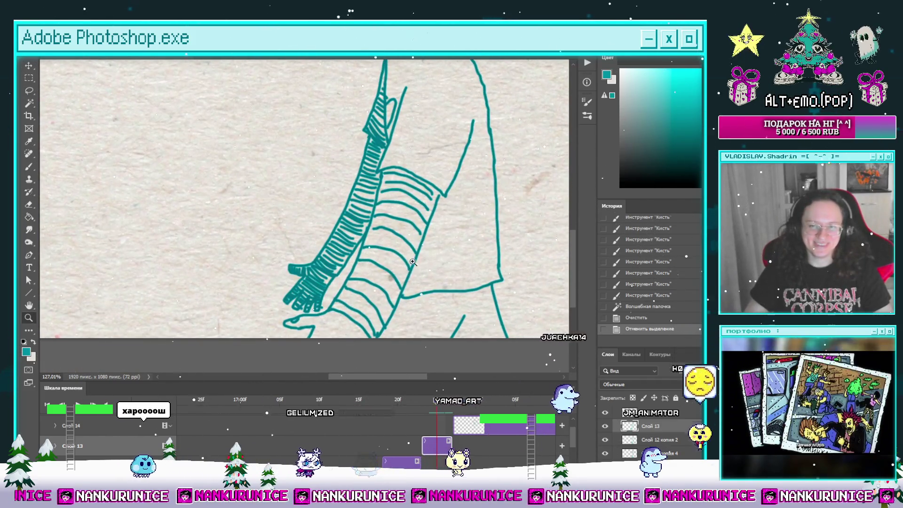
key("e")
scroll(448, 282, "down", 2)
scroll(448, 291, "up", 1, "alt")
mouse_move(449, 293)
left_mouse_down()
mouse_move(483, 270)
mouse_move(425, 339)
left_mouse_up()
key("b")
Undo the last erase on the previous frame, then move to the next empty frame.
left_click(421, 400)
key("ctrl+z")
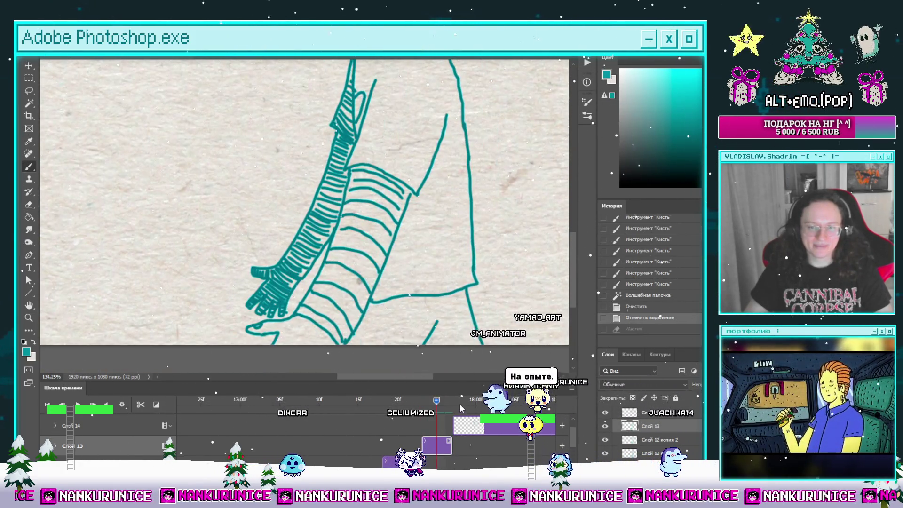
left_click(453, 400)
left_click_drag(457, 218, 455, 235)
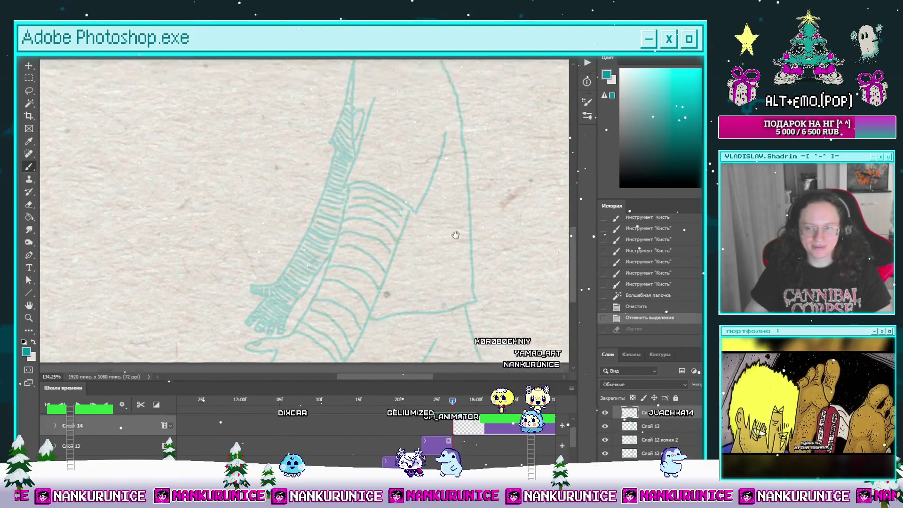
Draw the curved edge of the shirt sleeve, discarding a misplaced diagonal shirt line.
key("Tab")
mouse_move(455, 295)
left_mouse_down()
mouse_move(455, 317)
mouse_move(475, 235)
left_mouse_up()
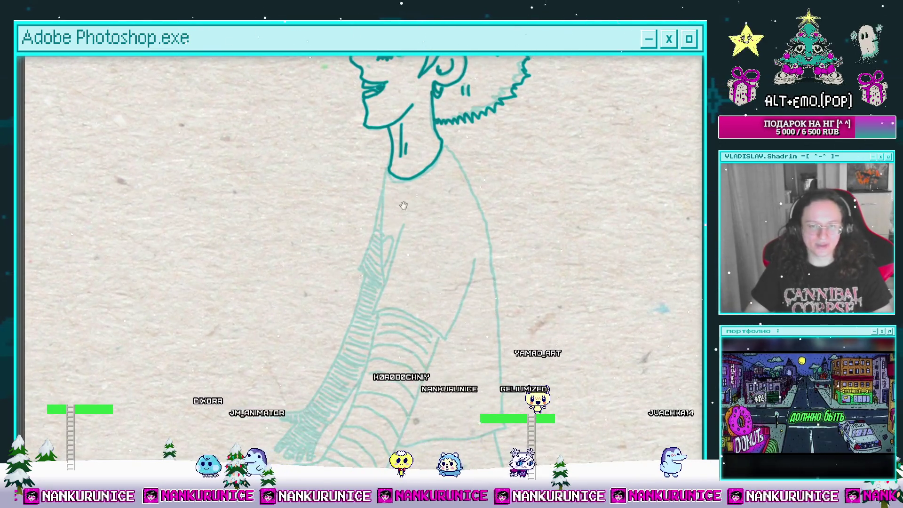
mouse_move(403, 206)
left_mouse_down()
mouse_move(446, 179)
mouse_move(443, 208)
mouse_move(422, 192)
left_mouse_up()
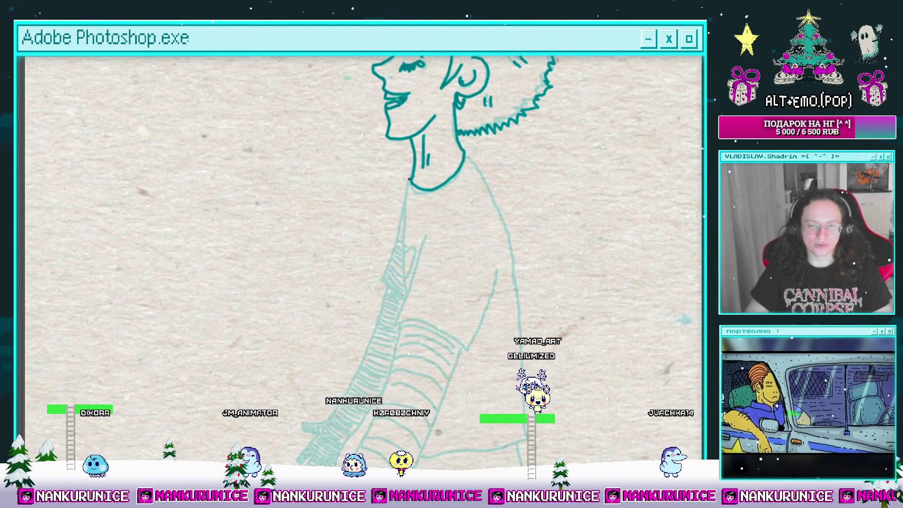
left_click_drag(403, 266, 410, 216)
left_click_drag(433, 165, 431, 176)
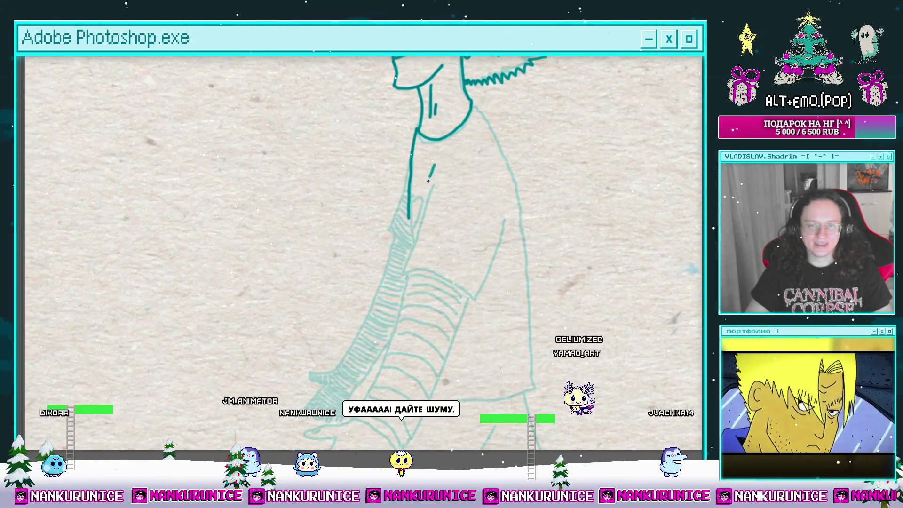
key("ctrl+z")
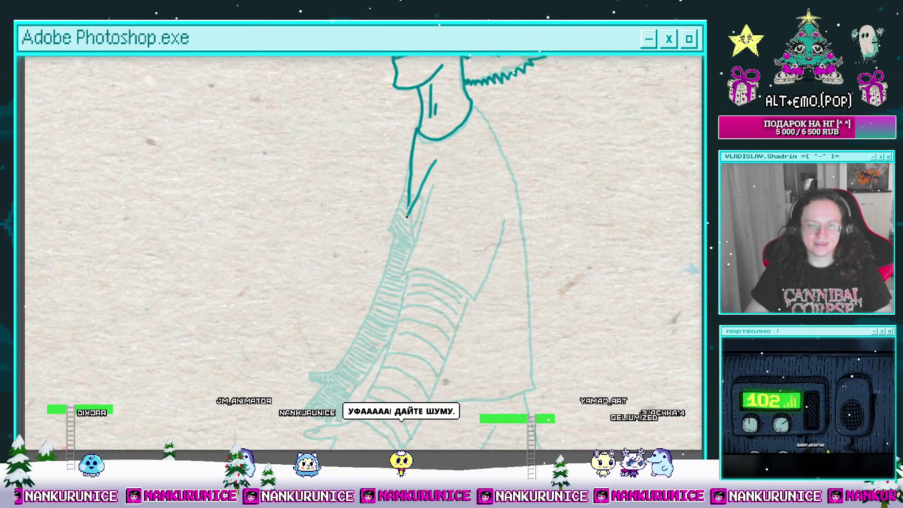
mouse_move(399, 229)
left_mouse_down()
mouse_move(440, 240)
mouse_move(449, 278)
mouse_move(464, 231)
mouse_move(454, 277)
left_mouse_up()
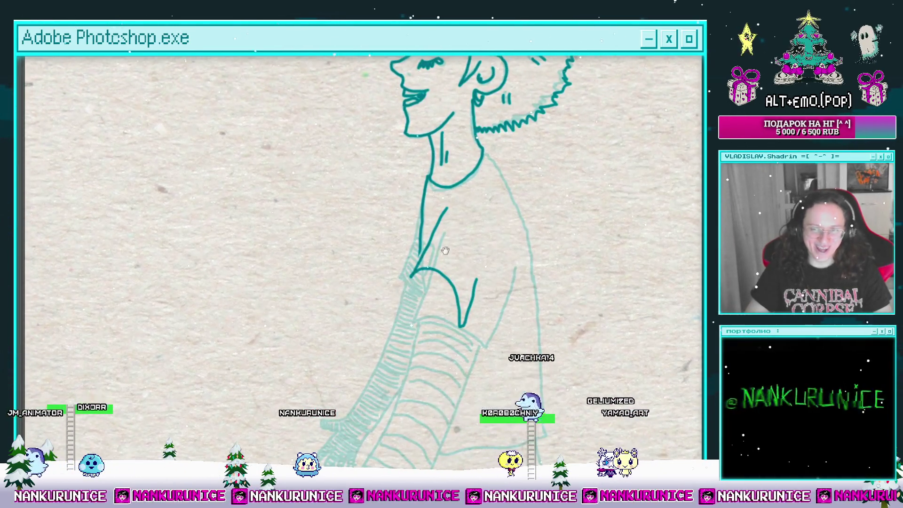
Extend the forward arm's line down and to the left.
left_click_drag(411, 206, 402, 229)
scroll(402, 228, "up", 1)
scroll(436, 261, "down", 4)
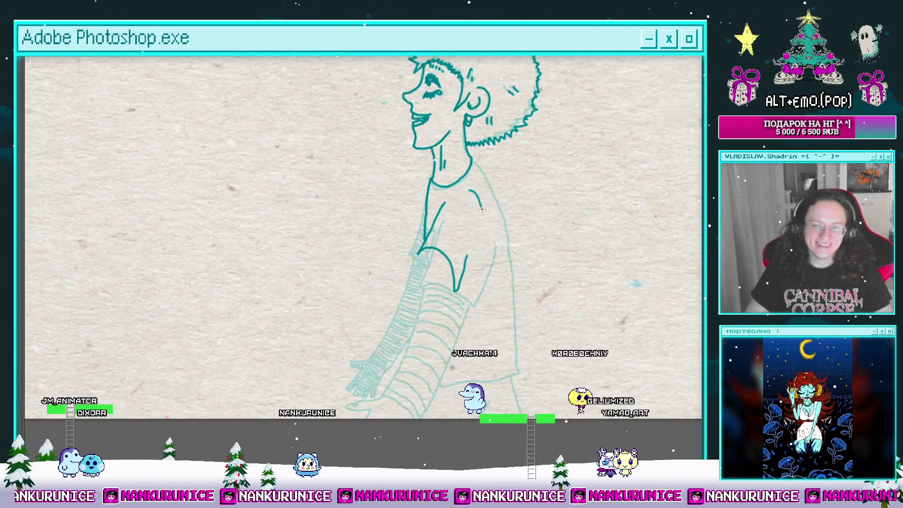
left_click_drag(481, 209, 453, 242)
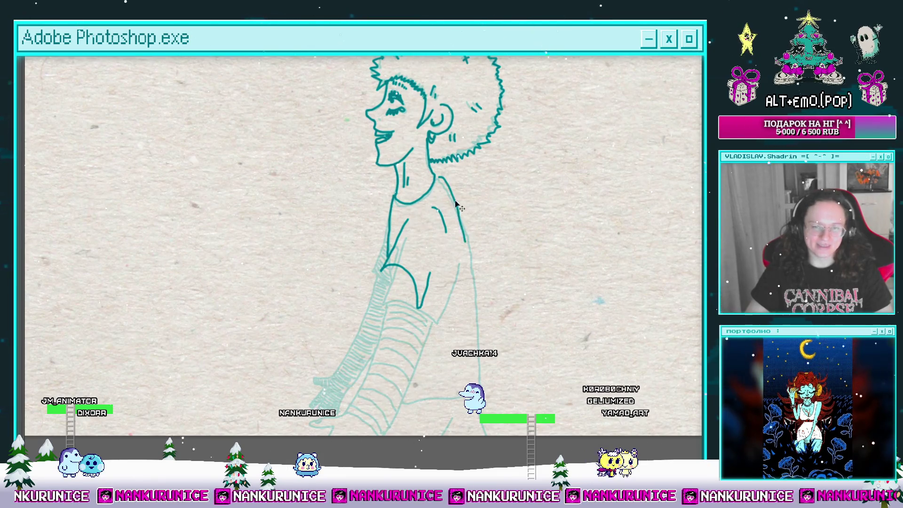
left_click(463, 188)
scroll(459, 225, "down", 2)
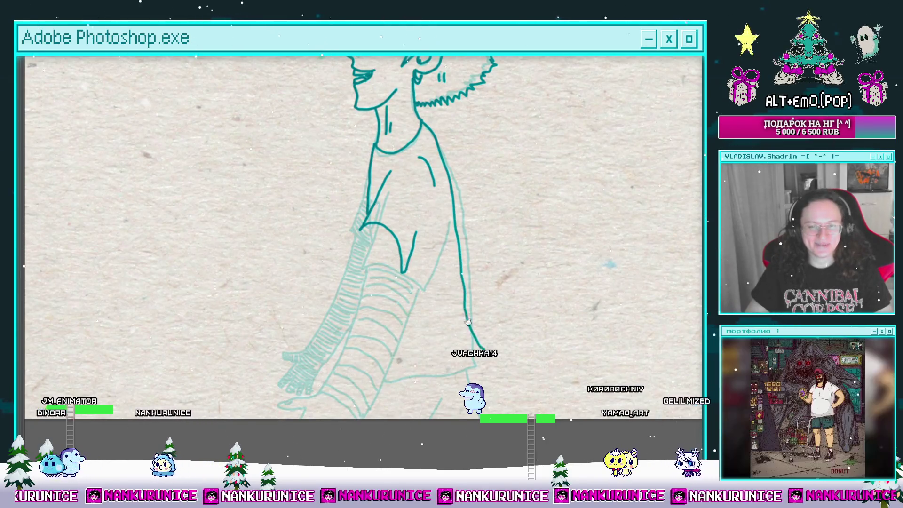
left_click_drag(364, 244, 428, 208)
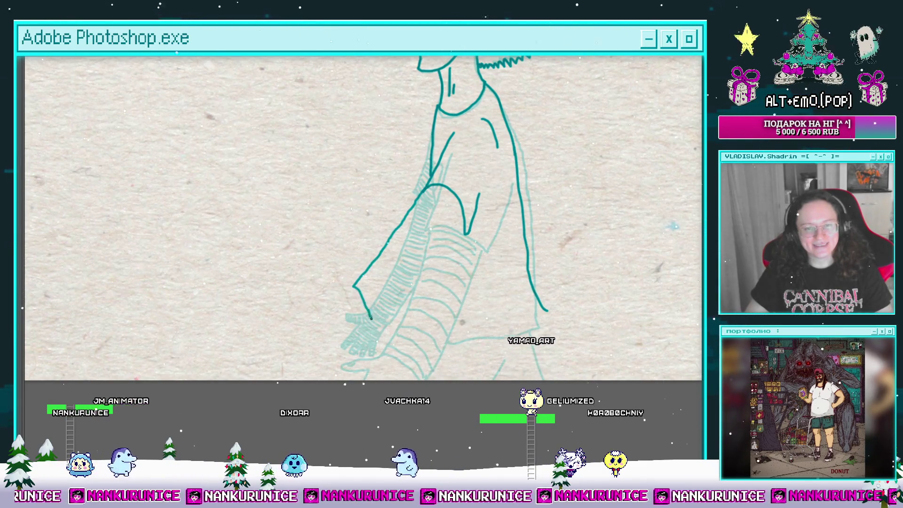
mouse_move(357, 281)
left_mouse_down()
mouse_move(374, 316)
mouse_move(460, 222)
left_mouse_up()
scroll(460, 223, "up", 2)
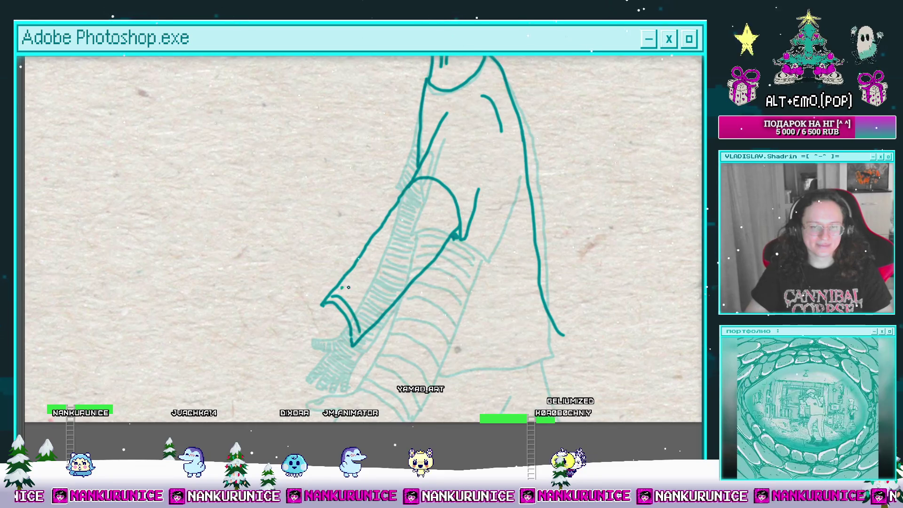
Ink curved fold lines filling the sleeve from the cuff up to the upper arm.
left_click_drag(336, 286, 369, 320)
left_click_drag(332, 297, 358, 332)
scroll(350, 313, "up", 2)
left_click_drag(350, 294, 391, 324)
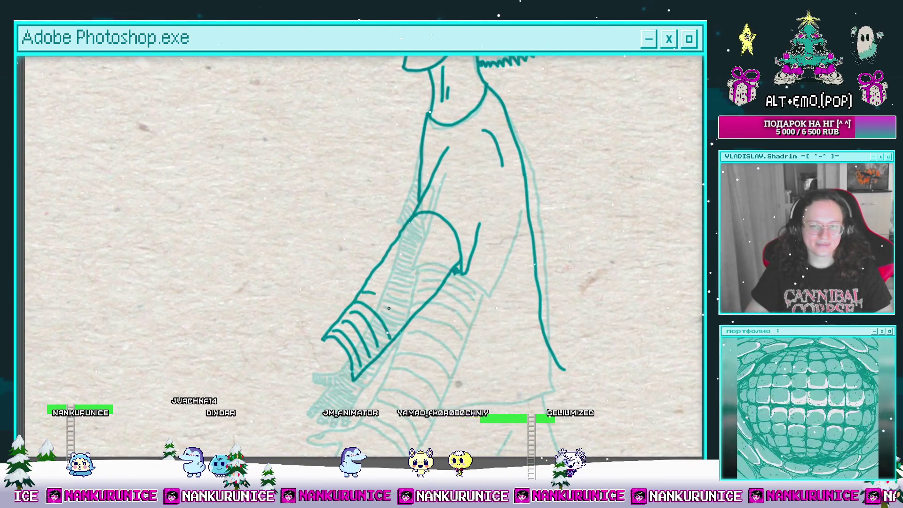
left_click_drag(364, 280, 421, 308)
left_click_drag(388, 270, 430, 296)
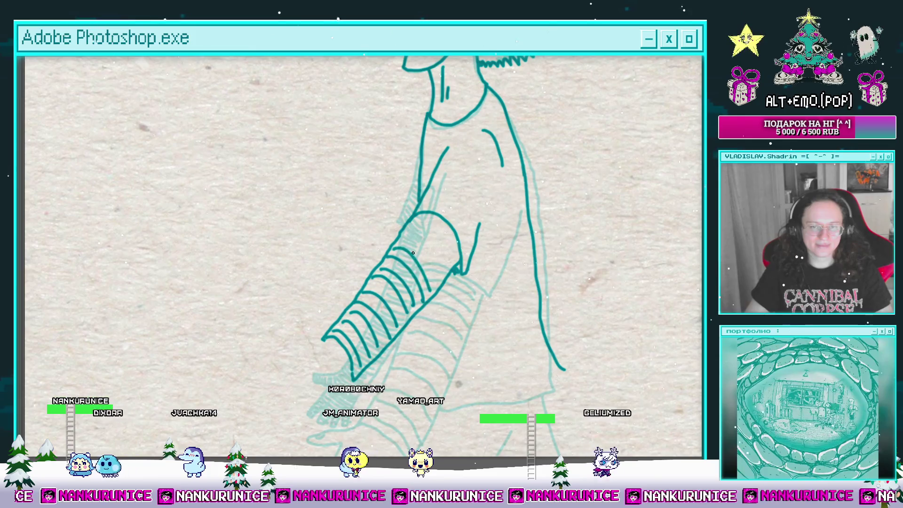
left_click_drag(398, 254, 439, 282)
left_click_drag(404, 237, 444, 271)
Draw a short hook at the sleeve tip, redoing an overlong first attempt.
left_click_drag(409, 221, 438, 206)
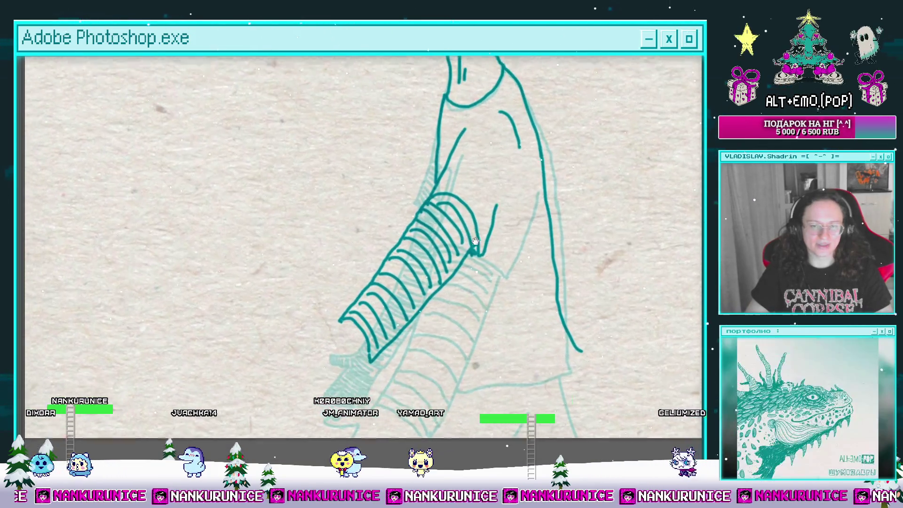
scroll(438, 206, "up", 2)
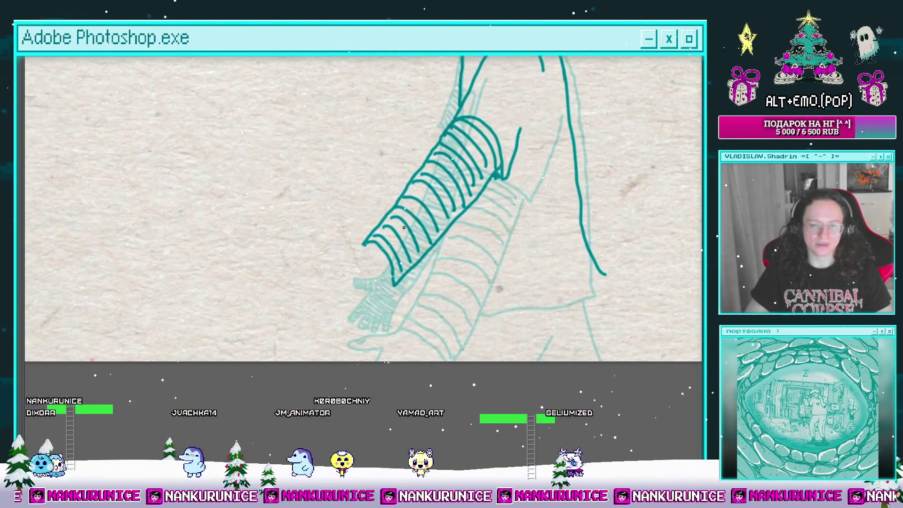
mouse_move(357, 305)
left_mouse_down()
mouse_move(418, 243)
mouse_move(460, 231)
left_mouse_up()
left_click_drag(463, 231, 403, 236)
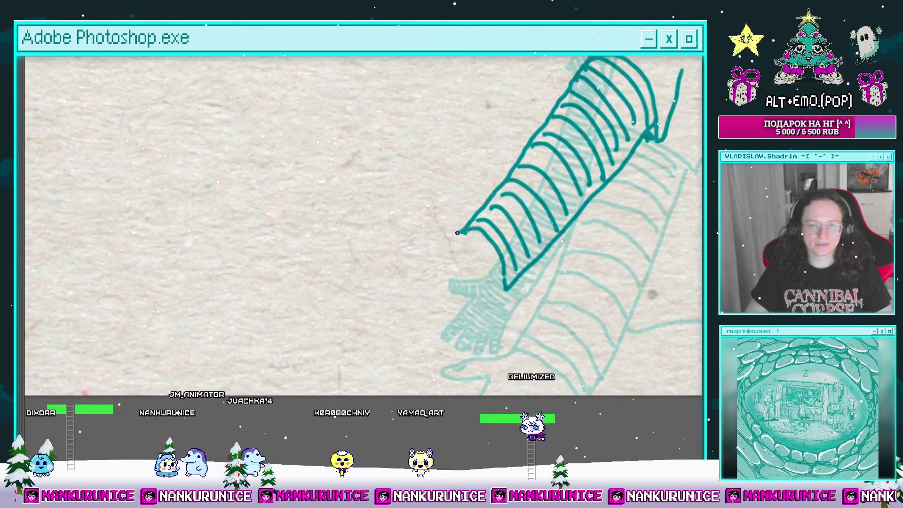
key("ctrl+z")
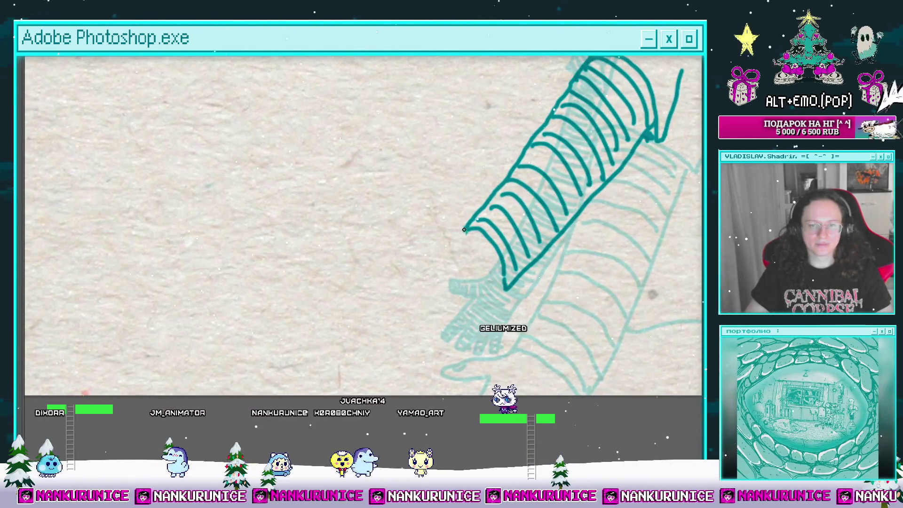
mouse_move(463, 231)
left_mouse_down()
mouse_move(408, 239)
mouse_move(447, 250)
mouse_move(450, 216)
left_mouse_up()
Draw the hand's line down-left from the hook, redrawing it shorter after an undo.
left_click_drag(450, 217, 434, 262)
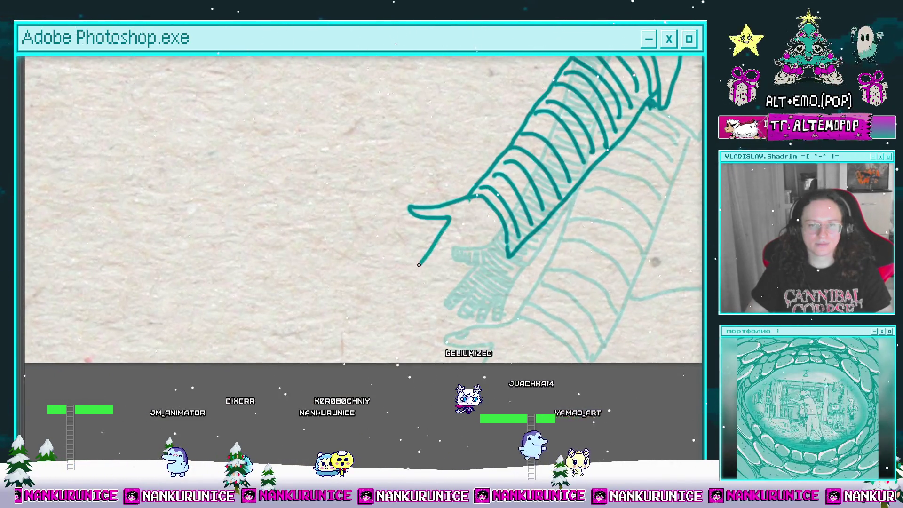
key("ctrl+z")
left_click_drag(451, 217, 416, 267)
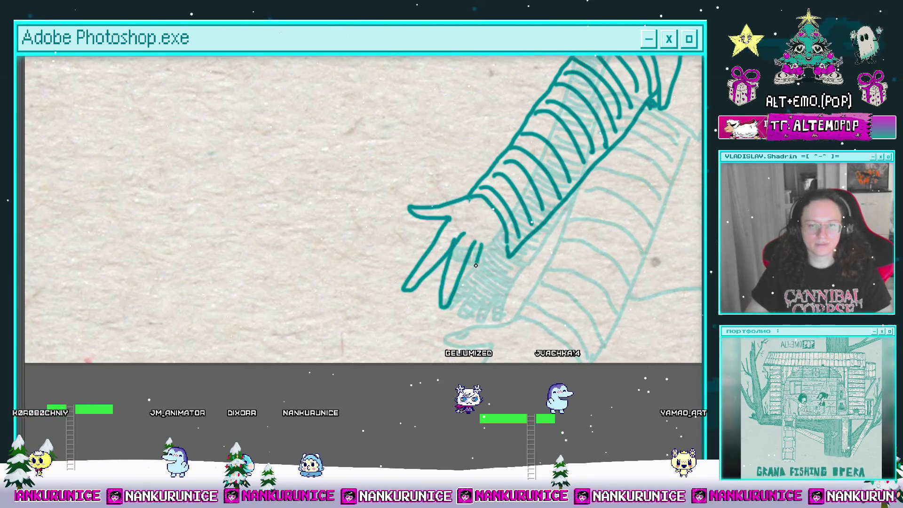
left_click_drag(453, 304, 443, 237)
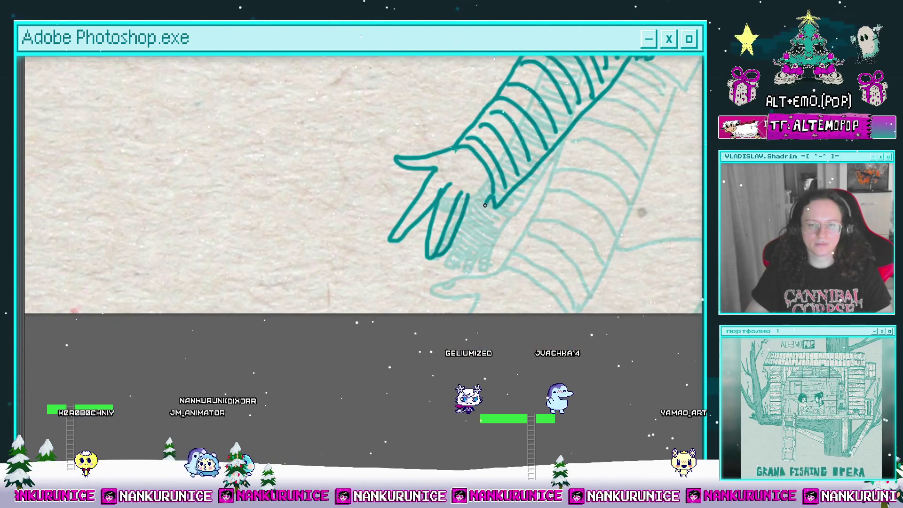
scroll(461, 231, "up", 1)
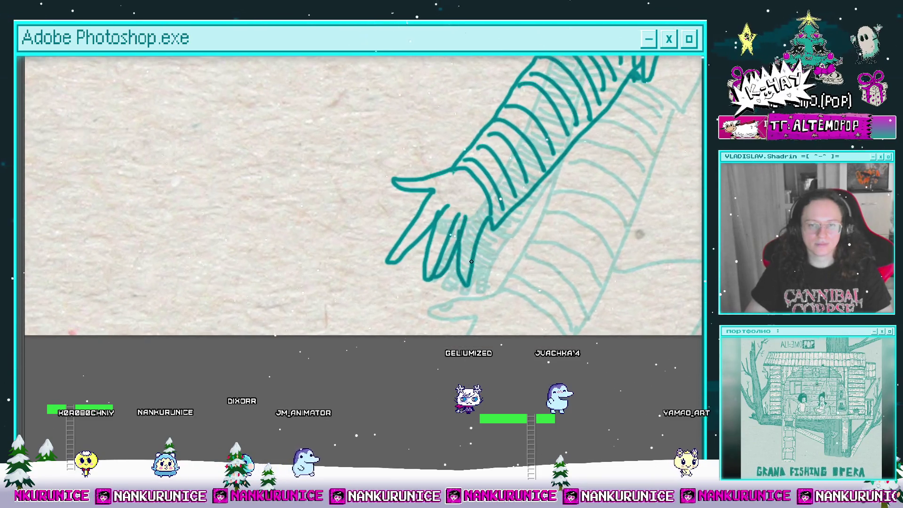
scroll(457, 263, "up", 1)
scroll(451, 280, "up", 1)
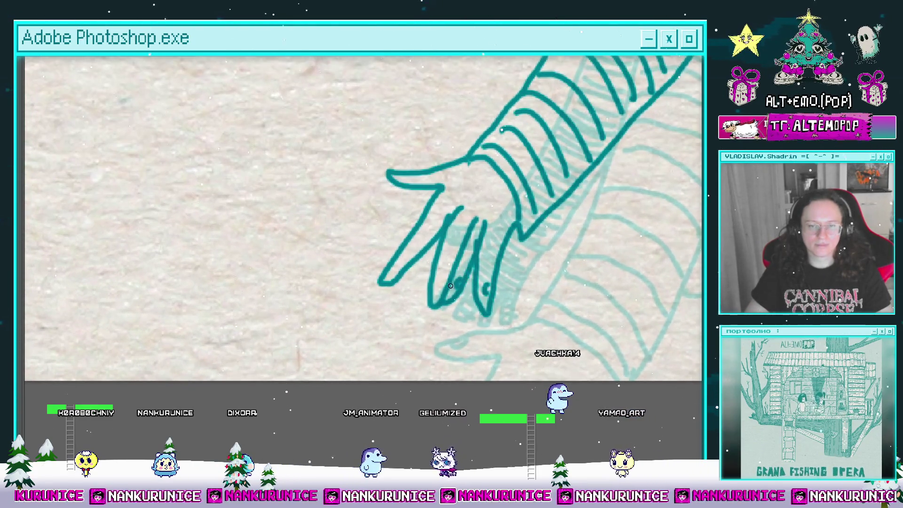
scroll(451, 272, "up", 1)
scroll(417, 280, "up", 2)
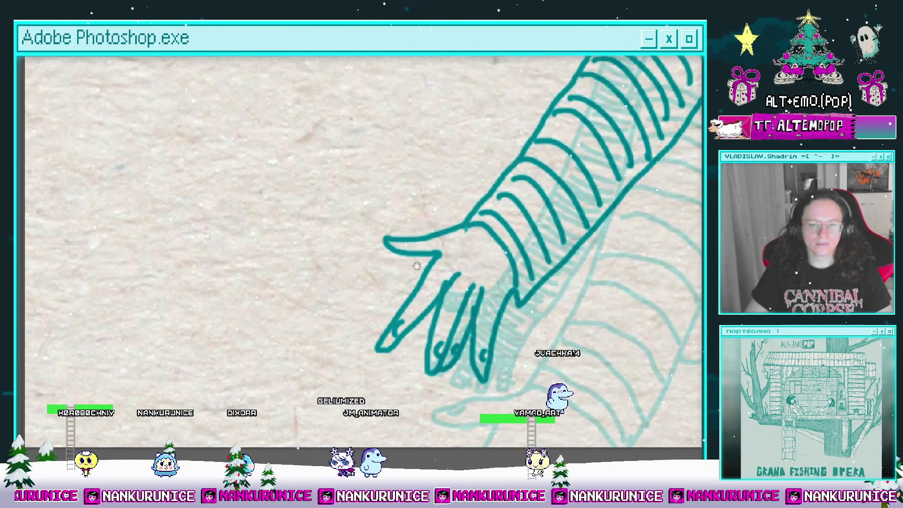
scroll(430, 240, "up", 1)
scroll(438, 254, "down", 2)
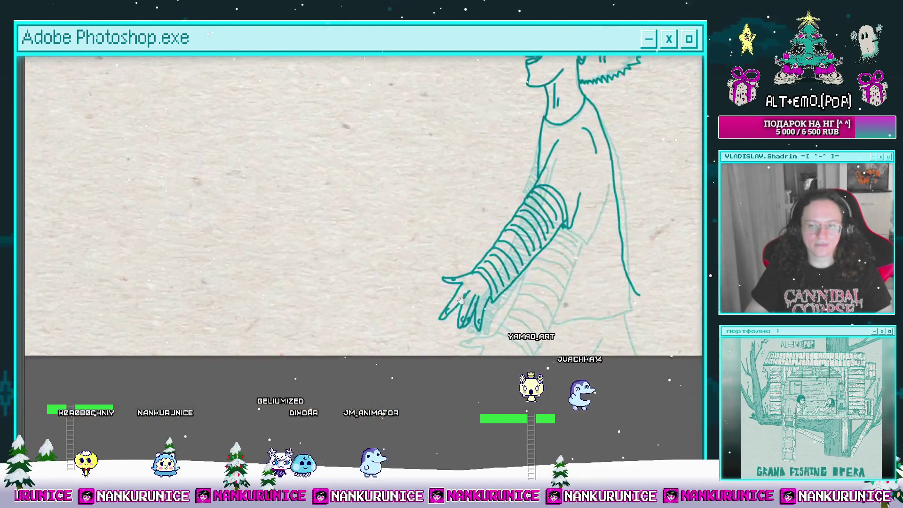
scroll(443, 262, "up", 1)
Ink the shirt hem below the sleeve and redraw the shirt's right edge at a steeper angle.
scroll(471, 235, "up", 2)
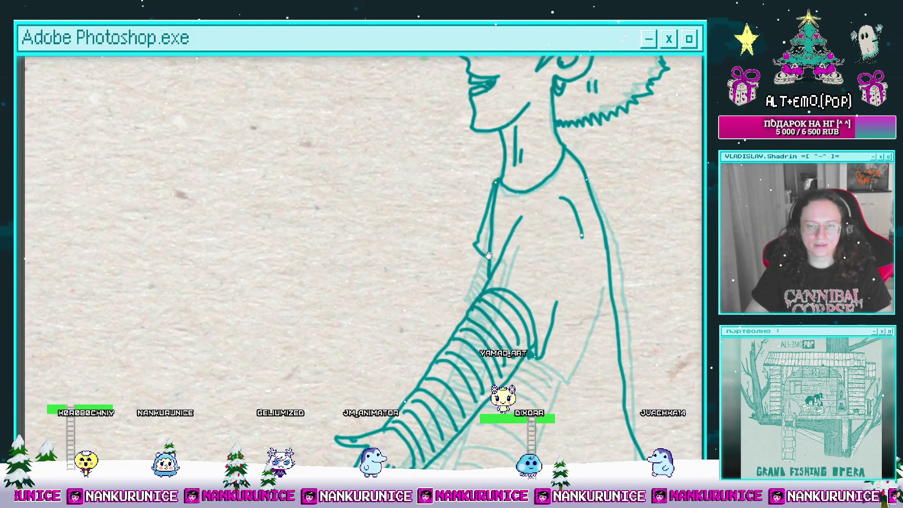
mouse_move(488, 256)
left_mouse_down()
mouse_move(492, 227)
mouse_move(452, 104)
left_mouse_up()
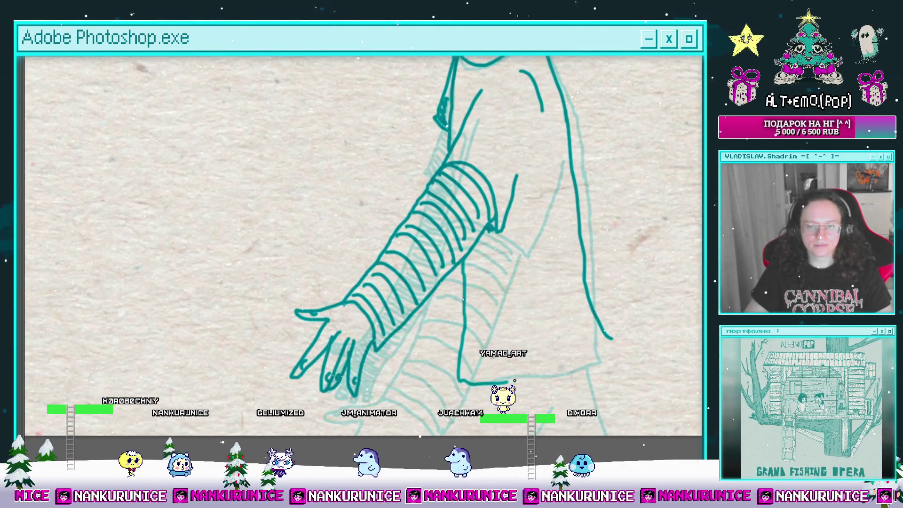
left_click_drag(602, 350, 531, 301)
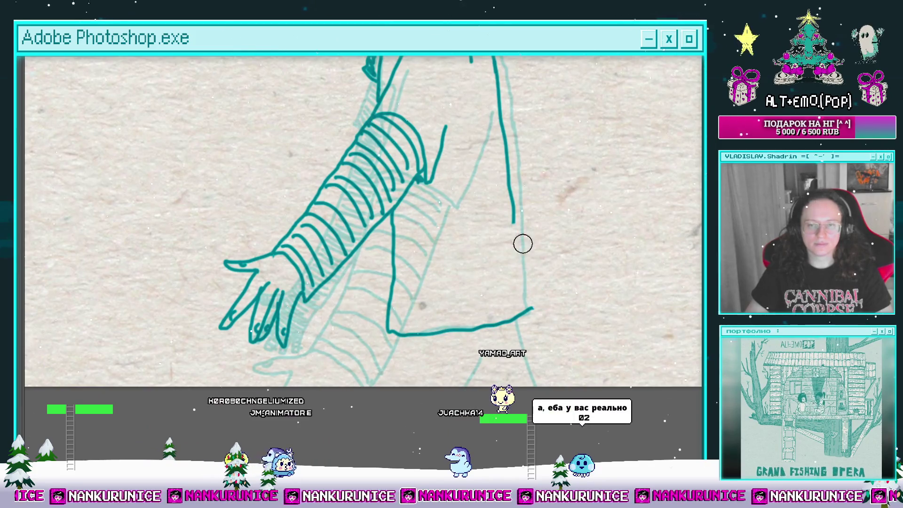
key("e")
mouse_move(479, 330)
left_mouse_down()
mouse_move(503, 225)
mouse_move(514, 248)
mouse_move(515, 212)
mouse_move(511, 227)
left_mouse_up()
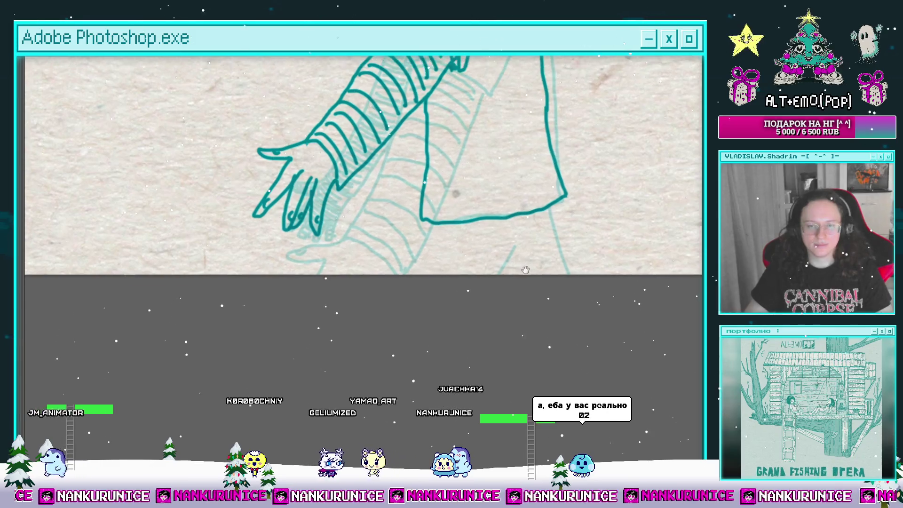
left_click_drag(421, 231, 399, 282)
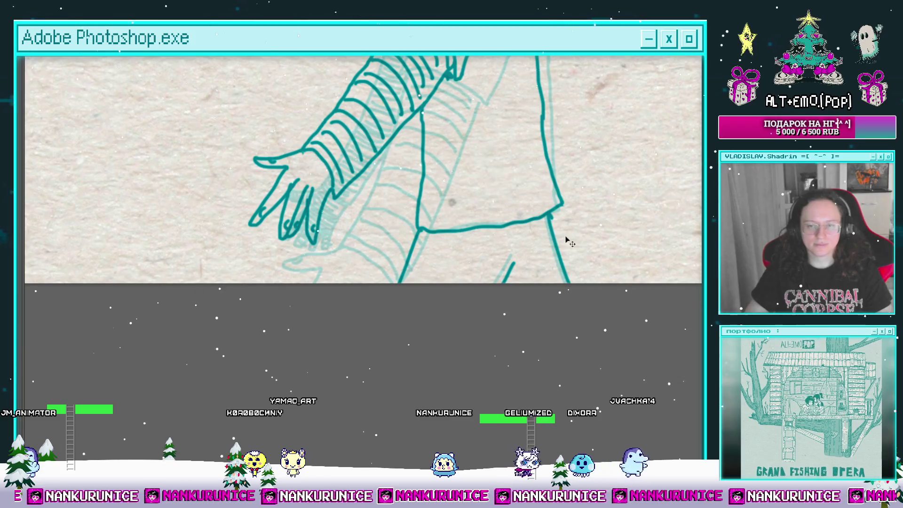
key("ctrl+z")
left_click_drag(548, 215, 587, 282)
Zoom out to review the whole figure, then zoom back in with panels hidden.
mouse_move(501, 126)
left_mouse_down()
mouse_move(553, 274)
mouse_move(552, 348)
mouse_move(548, 281)
left_mouse_up()
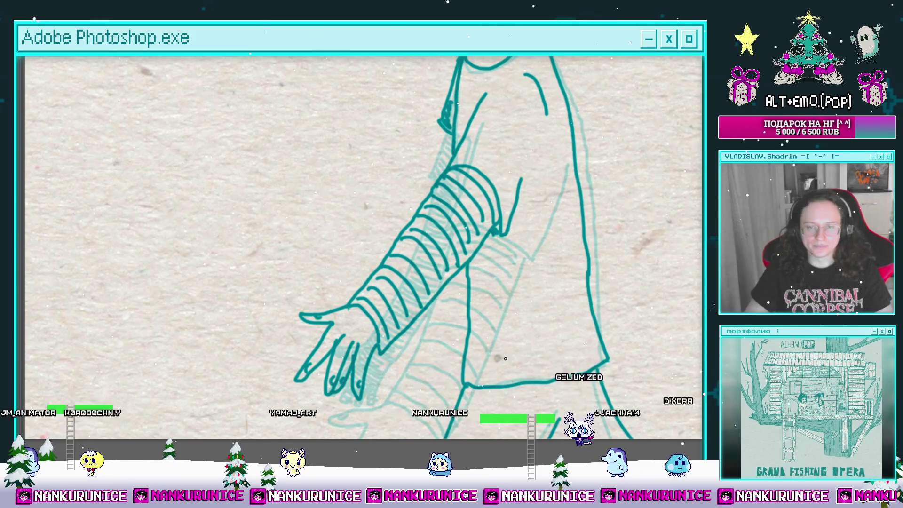
mouse_move(522, 247)
left_mouse_down()
mouse_move(535, 304)
mouse_move(532, 298)
left_mouse_up()
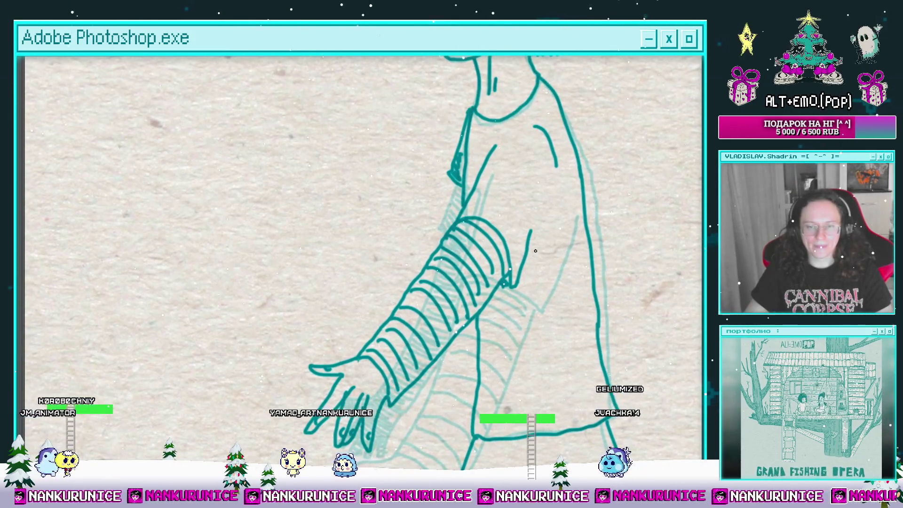
key("ctrl+0")
key("Tab")
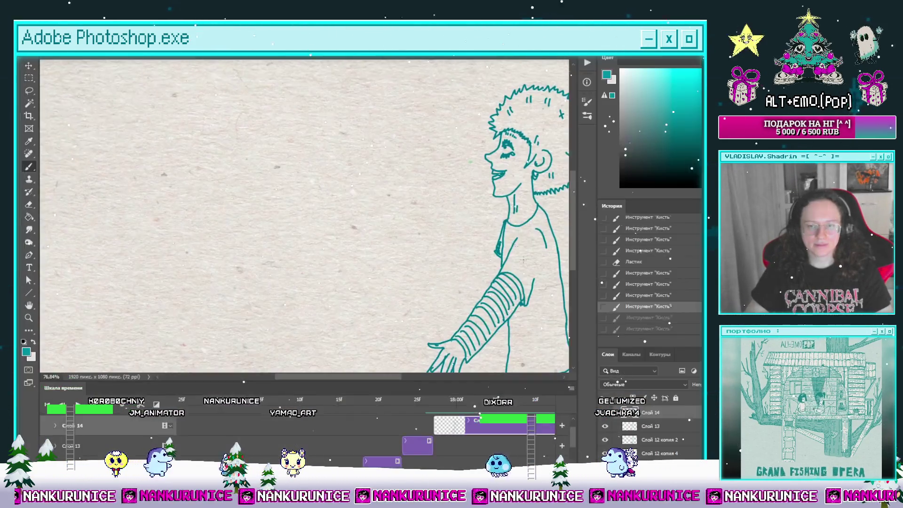
left_click_drag(571, 254, 524, 192)
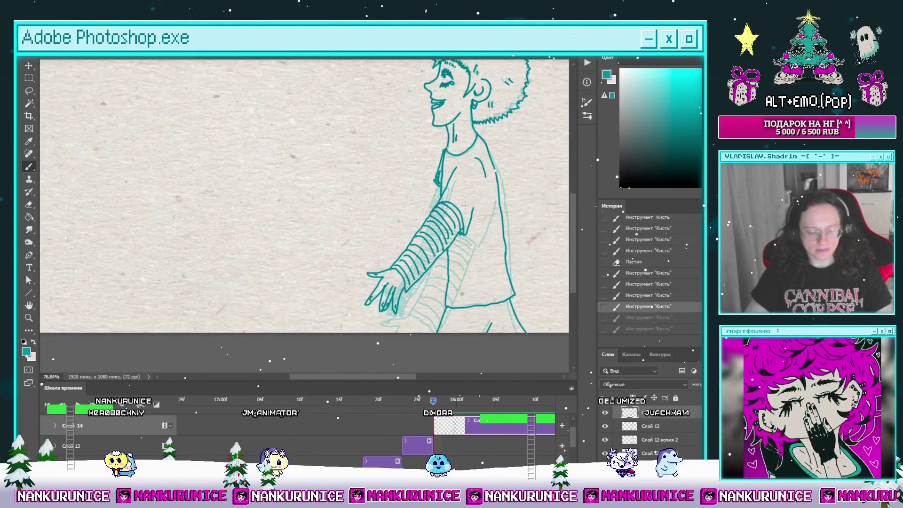
key("l")
key("Tab")
key("ctrl+plus")
key("ctrl+plus")
key("ctrl+plus")
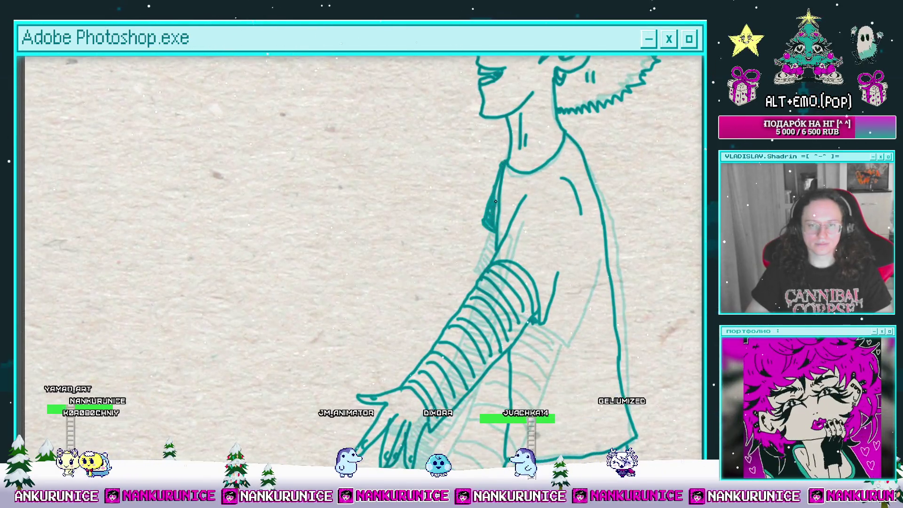
Hatch dense dark-teal shading along the sleeve's left edge.
left_click_drag(495, 201, 491, 156)
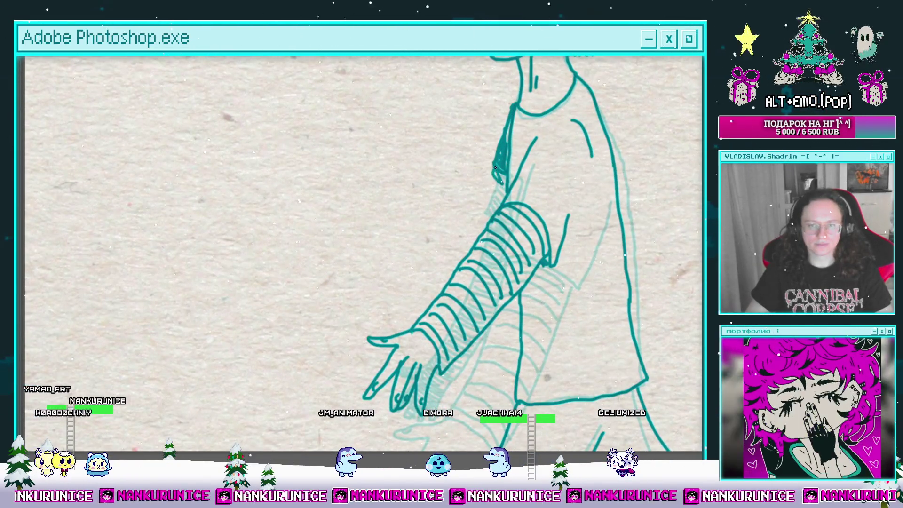
scroll(498, 162, "down", 3)
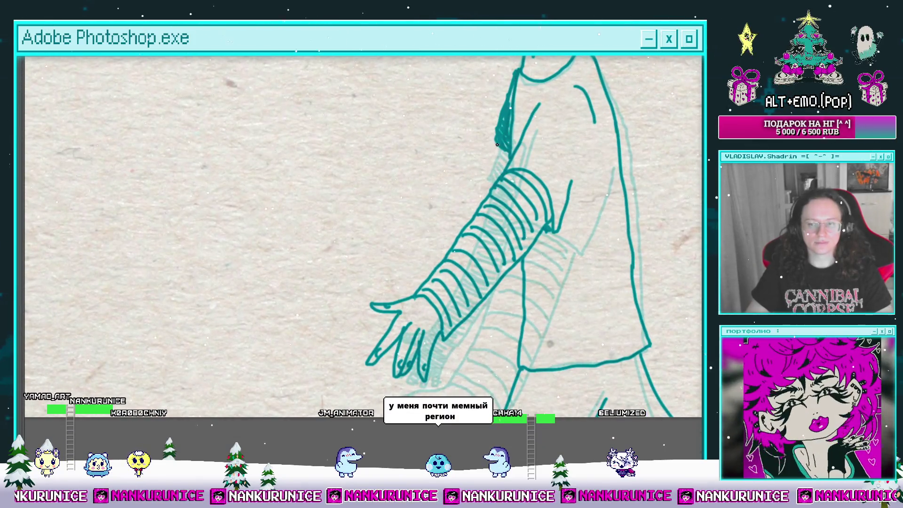
scroll(497, 145, "up", 3)
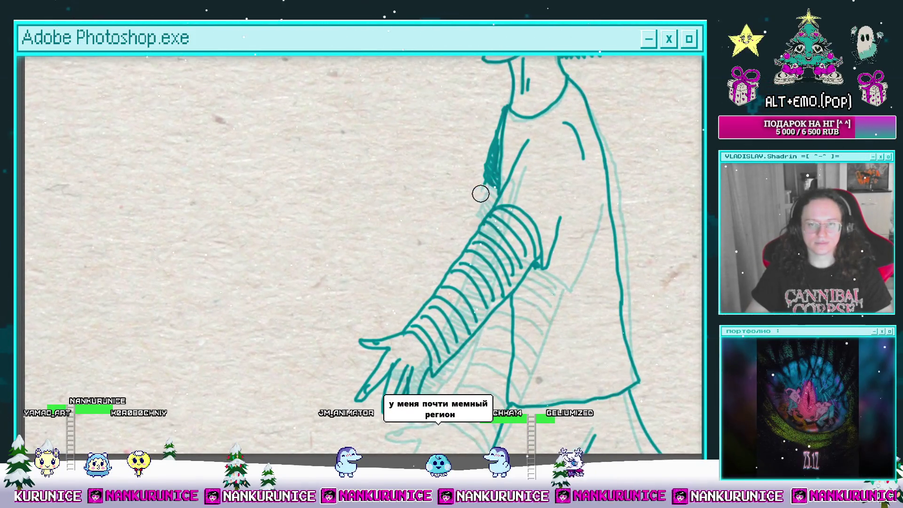
scroll(486, 182, "up", 1)
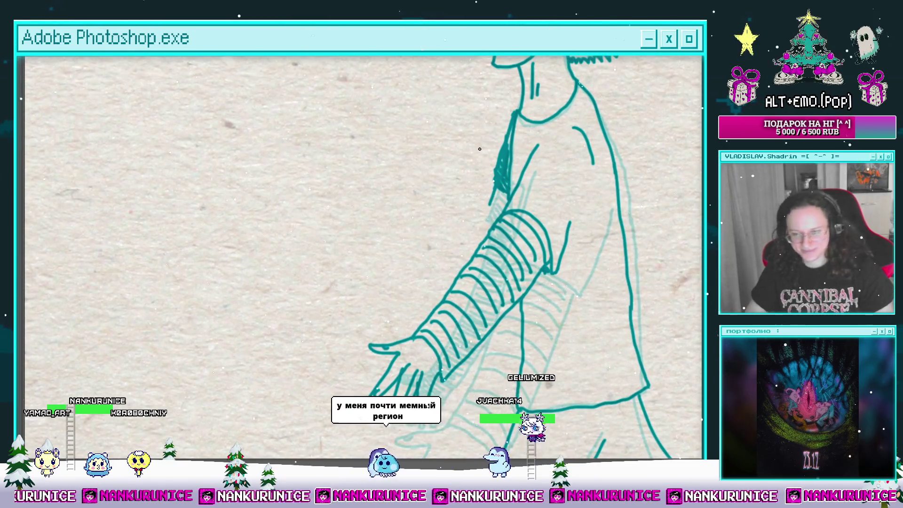
scroll(471, 188, "right", 2)
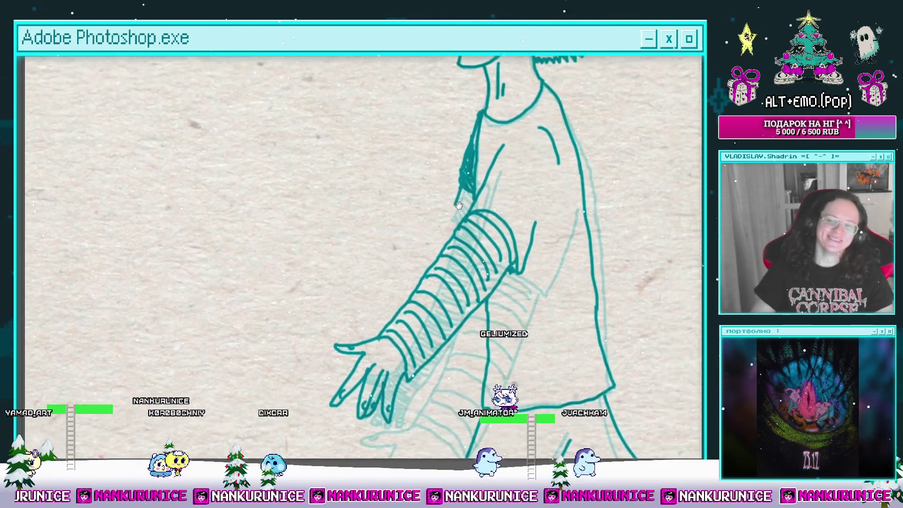
scroll(456, 207, "up", 1)
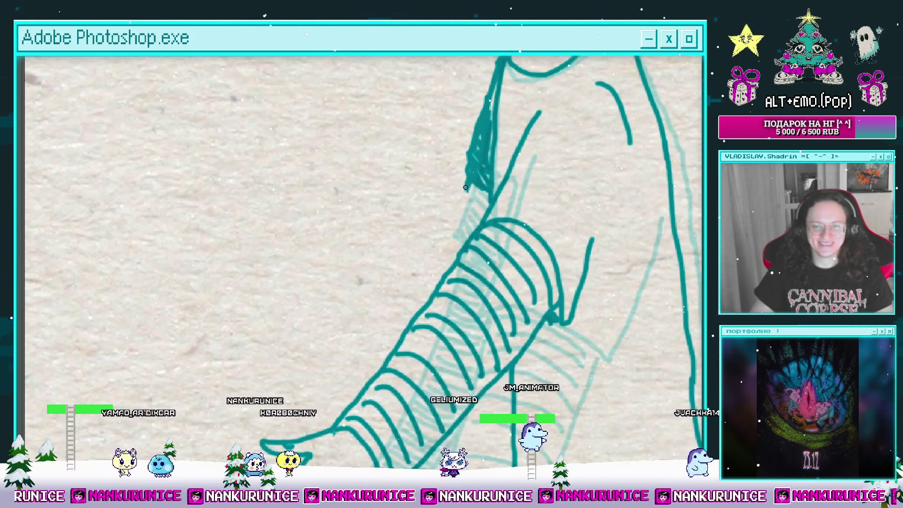
scroll(479, 190, "down", 1)
mouse_move(479, 191)
left_mouse_down()
mouse_move(464, 188)
mouse_move(445, 210)
mouse_move(477, 164)
mouse_move(458, 198)
mouse_move(469, 173)
left_mouse_up()
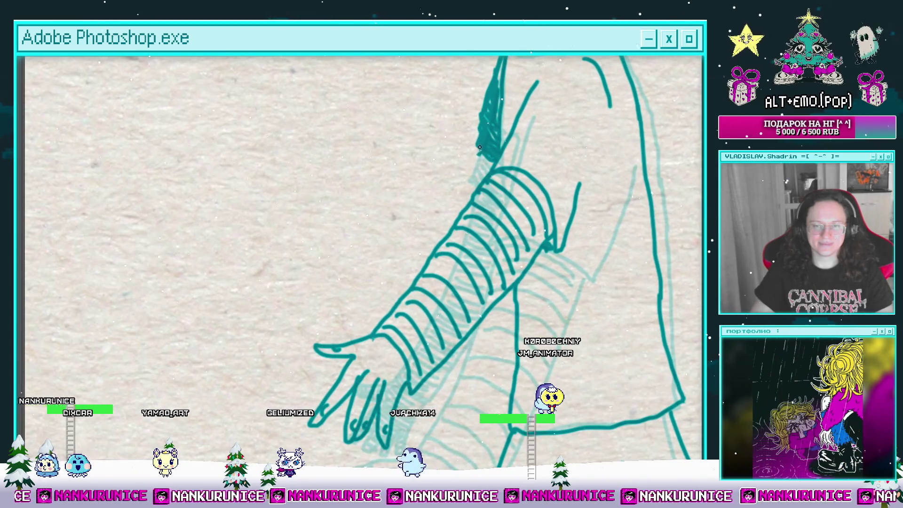
left_click_drag(481, 99, 459, 177)
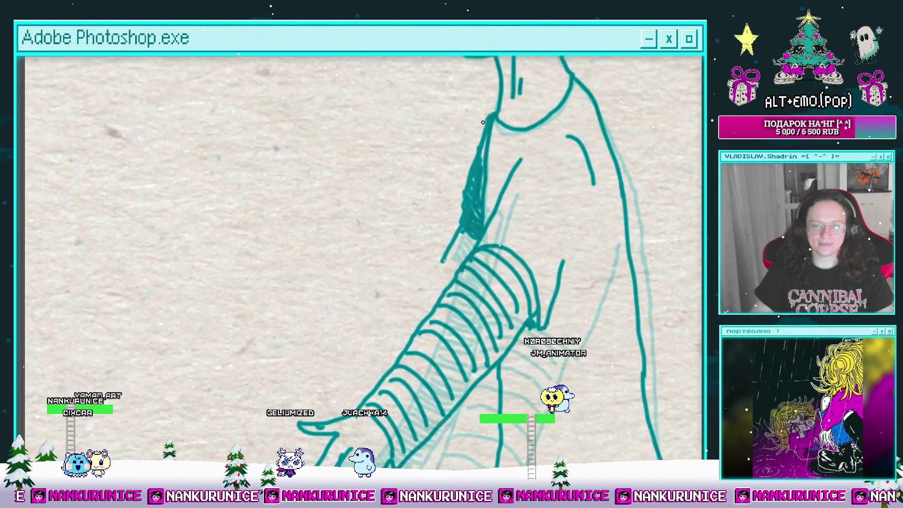
mouse_move(460, 212)
left_mouse_down()
mouse_move(475, 171)
mouse_move(432, 278)
left_mouse_up()
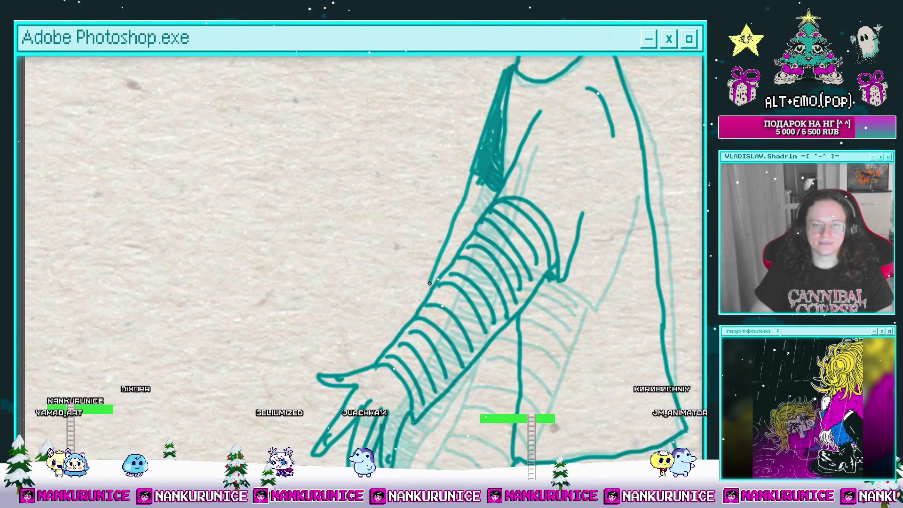
left_click_drag(440, 264, 472, 195)
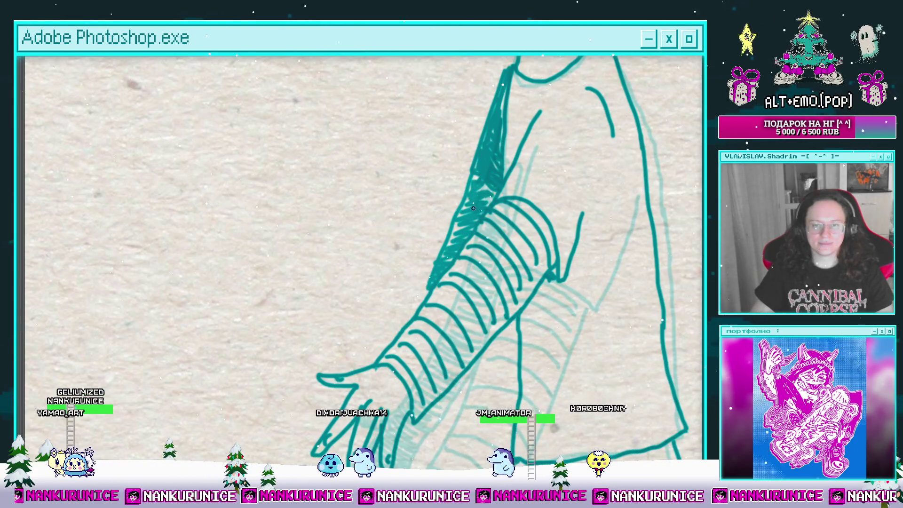
scroll(489, 196, "down", 5)
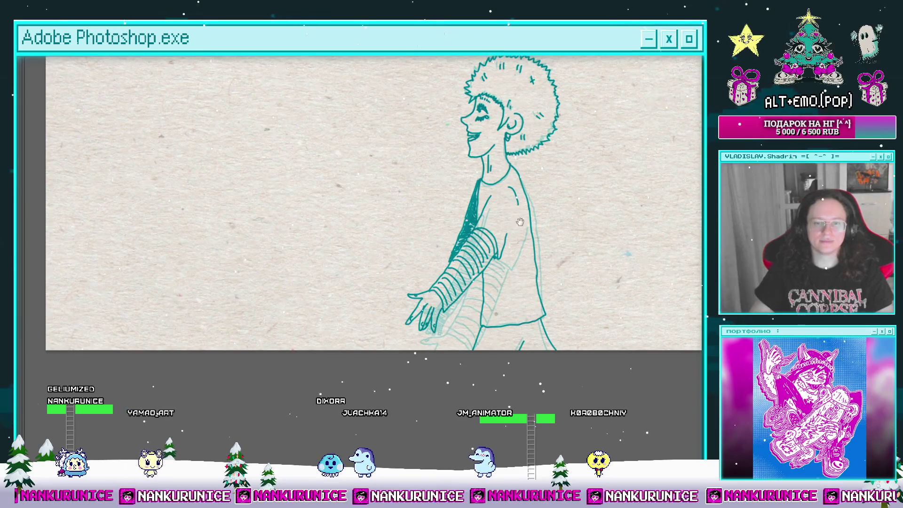
Paste the copied drawing, move it beneath Слой 14 and merge it down.
mouse_move(520, 222)
left_mouse_down()
mouse_move(506, 172)
mouse_move(498, 246)
left_mouse_up()
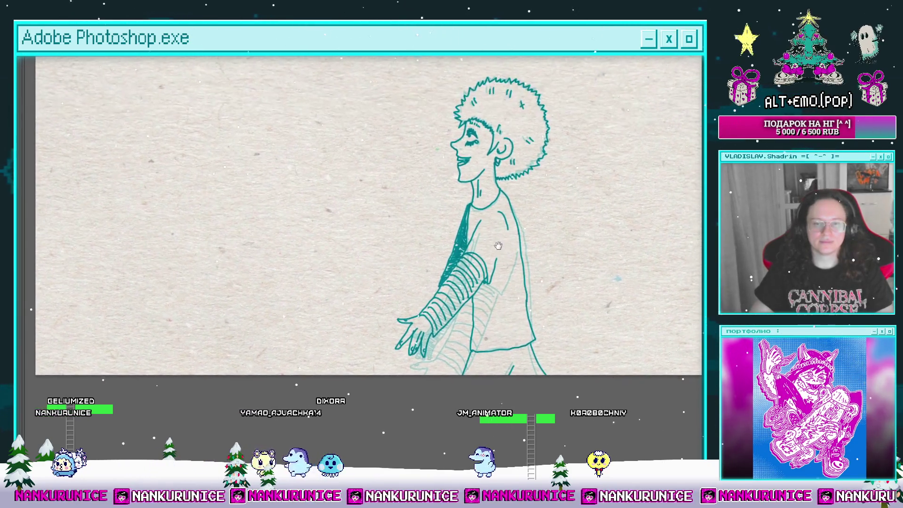
left_click_drag(478, 287, 476, 264)
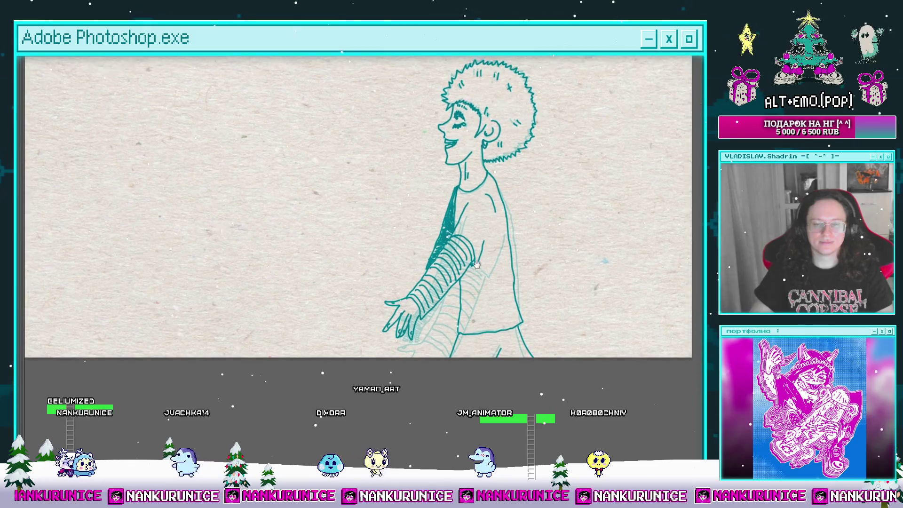
scroll(514, 246, "down", 2)
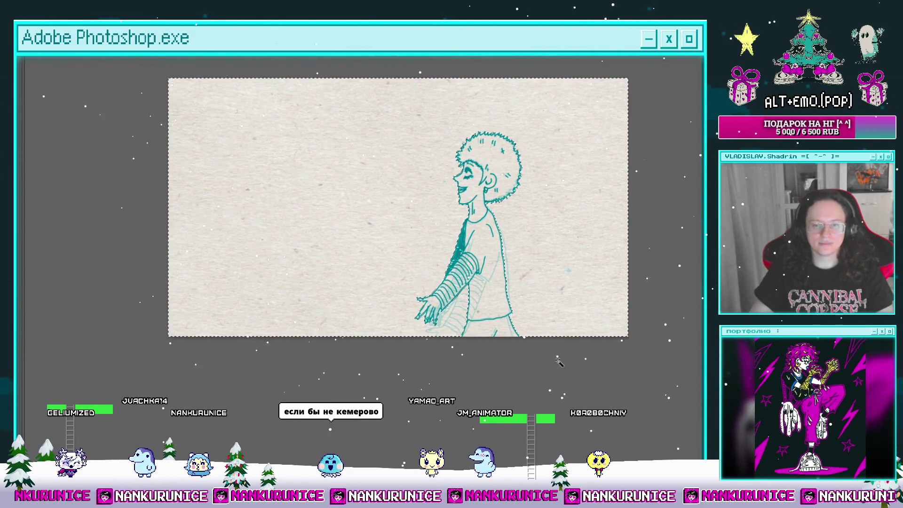
key("Tab")
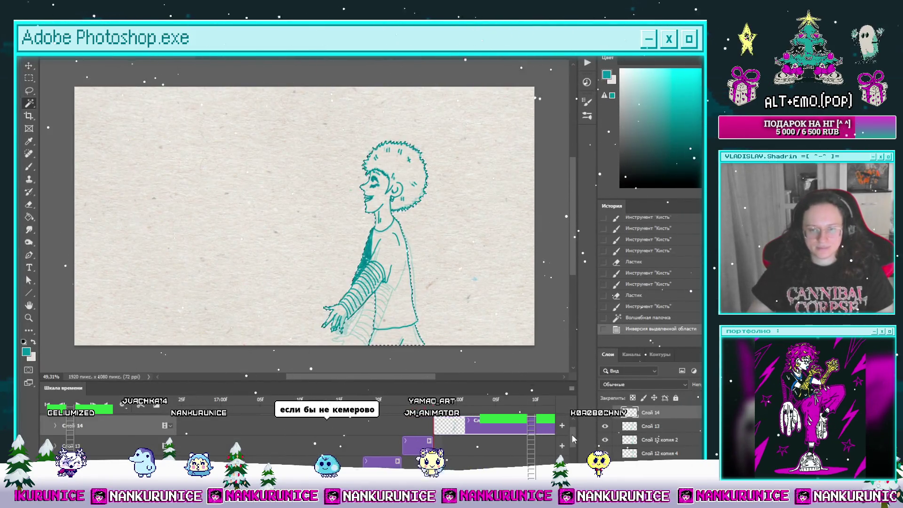
scroll(571, 435, "down", 3)
key("ctrl+v")
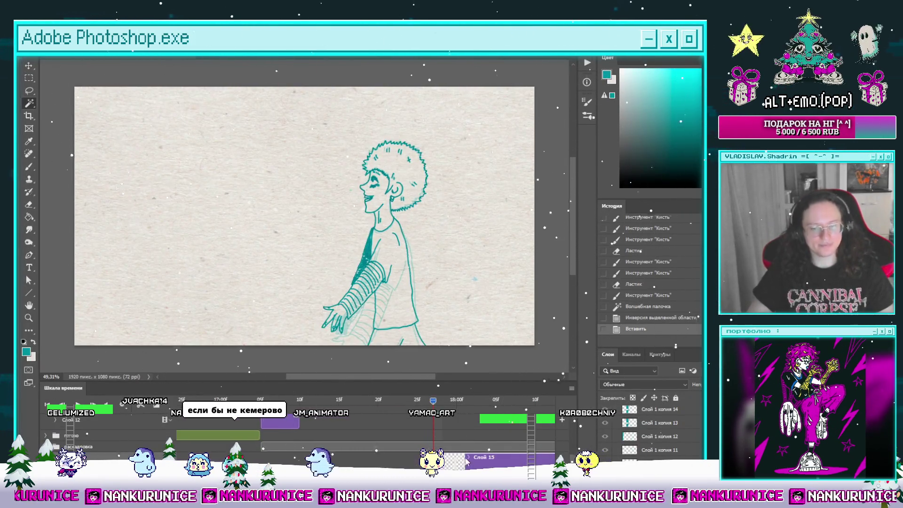
scroll(474, 438, "up", 3)
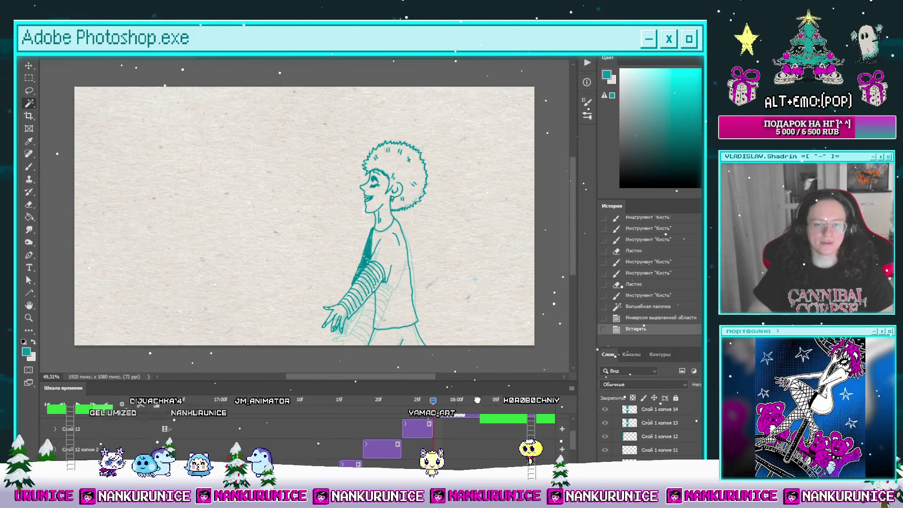
key("ctrl+bracketleft")
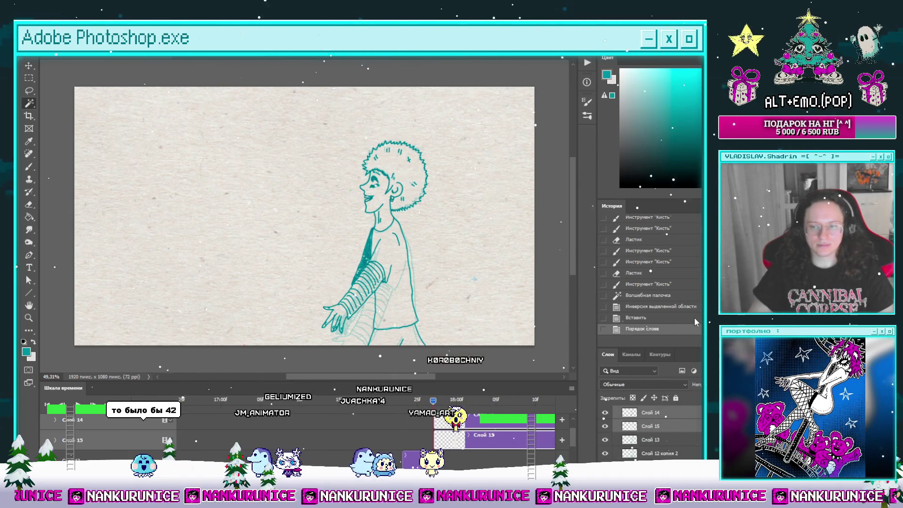
key("ctrl+e")
Shift the whole figure about 30 px left, fine-tune with arrow nudges, and commit.
mouse_move(432, 400)
left_mouse_down()
mouse_move(394, 407)
mouse_move(433, 402)
left_mouse_up()
key("l")
left_click_drag(422, 277, 450, 283)
key("v")
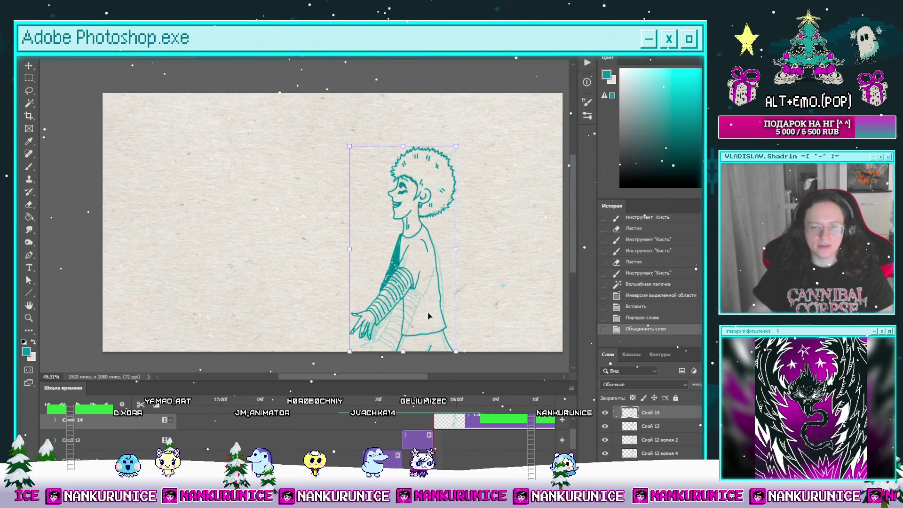
left_click_drag(429, 316, 414, 316)
key("shift+Right")
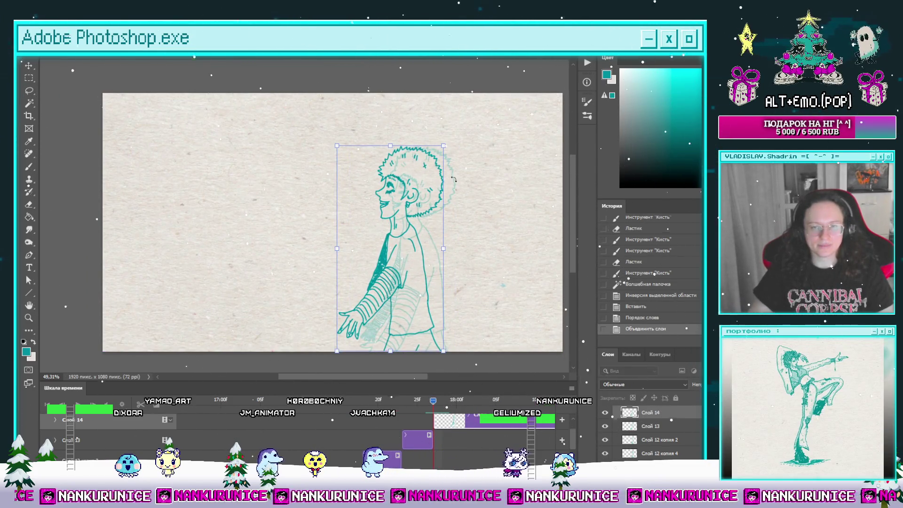
key("Down")
key("Down")
key("Down")
key("Left")
key("Left")
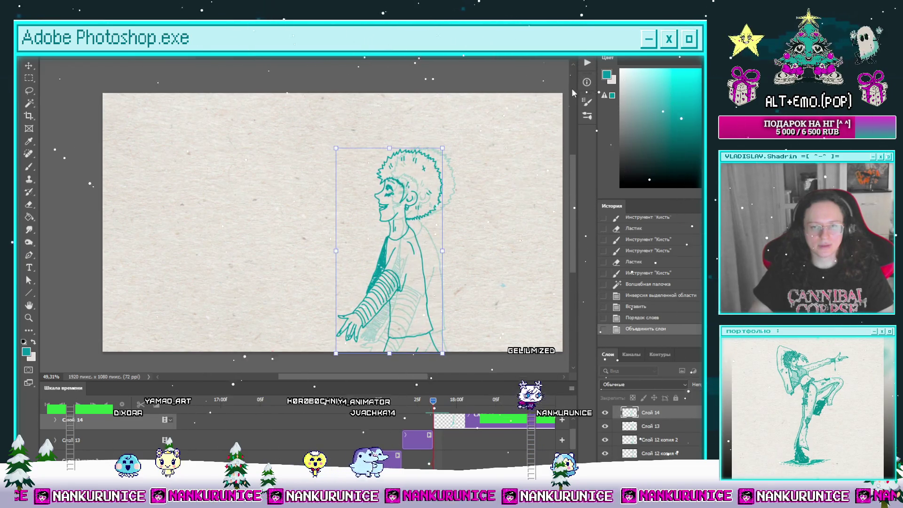
key("Return")
Scrub back through earlier frames and step forward to review the walk motion.
key("l")
left_click(404, 408)
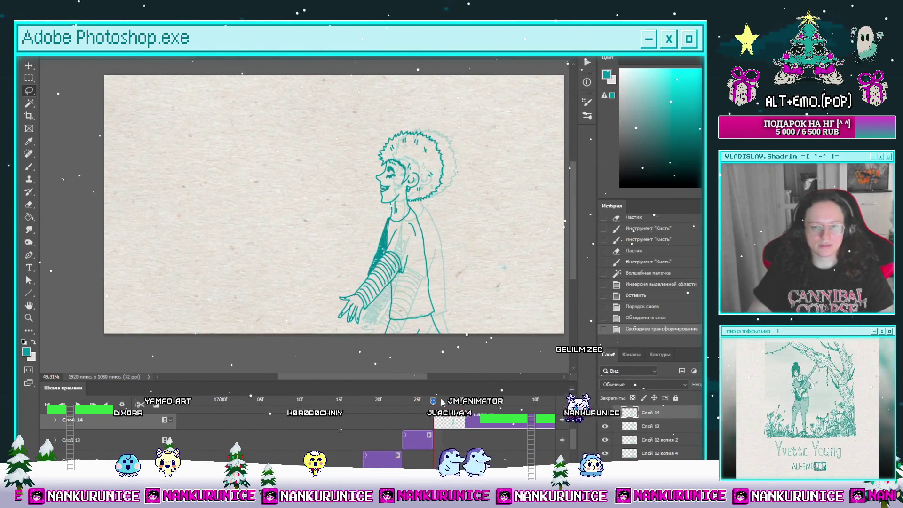
left_click_drag(404, 408, 323, 433)
key("space")
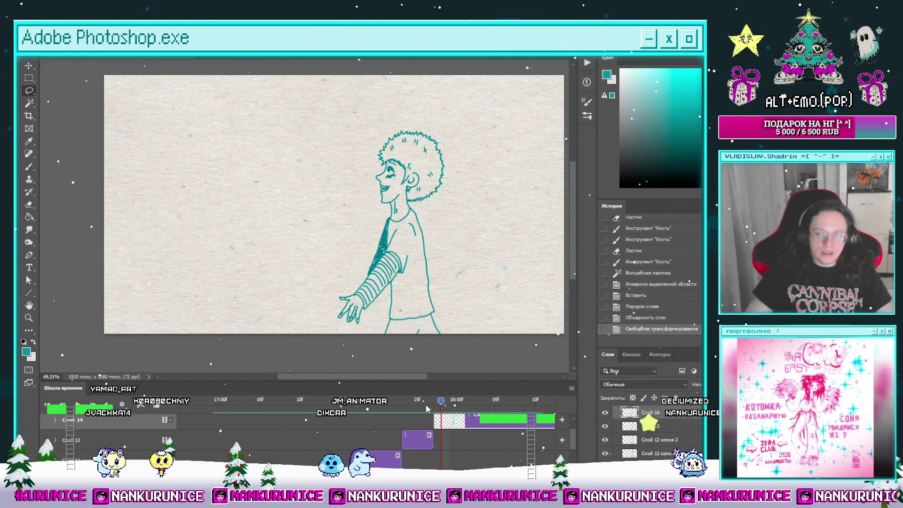
Move the playhead forward about three frames to the later pose.
key("z")
scroll(416, 285, "up", 2)
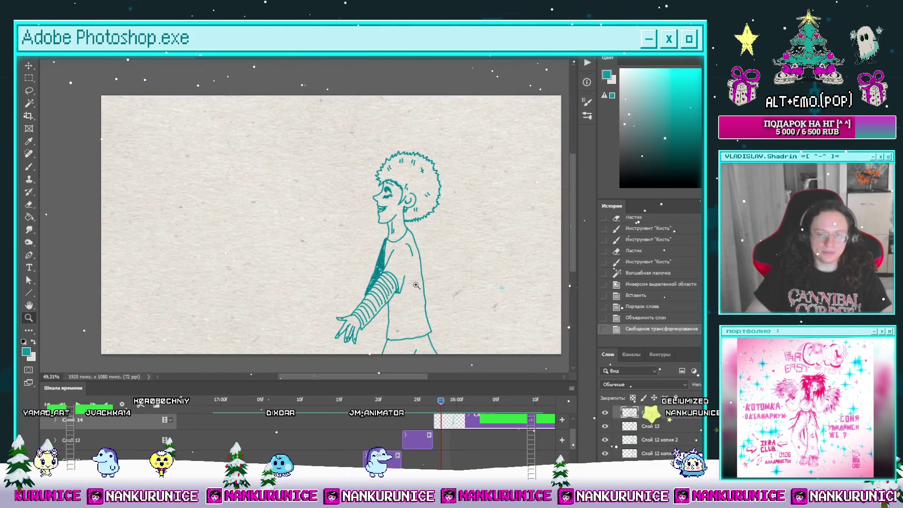
scroll(416, 285, "down", 3)
key("l")
left_click(417, 401)
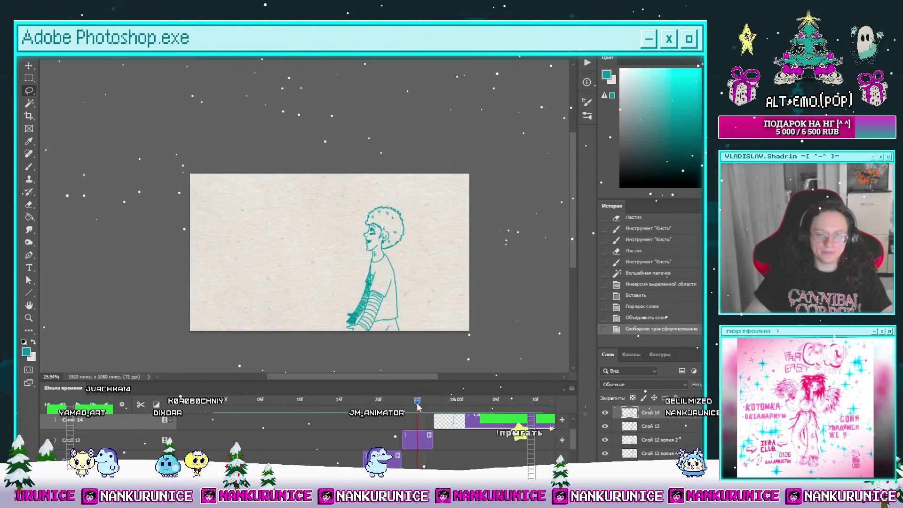
left_click_drag(417, 401, 464, 401)
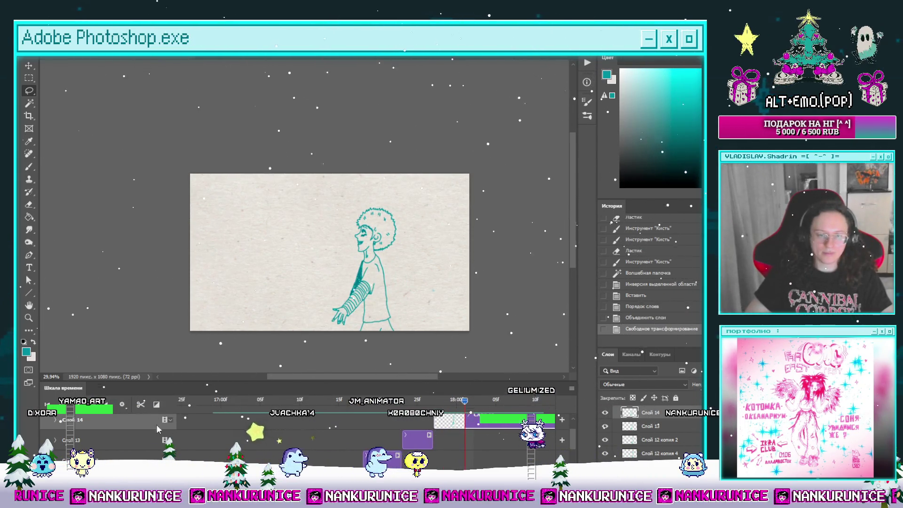
Split the clip at this frame and clear the new copy layer.
left_click(141, 404)
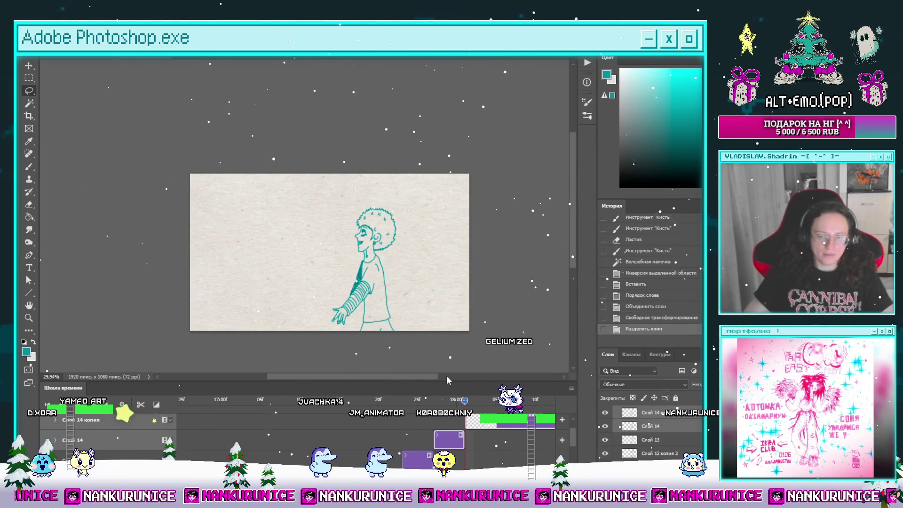
key("ctrl+a")
key("Delete")
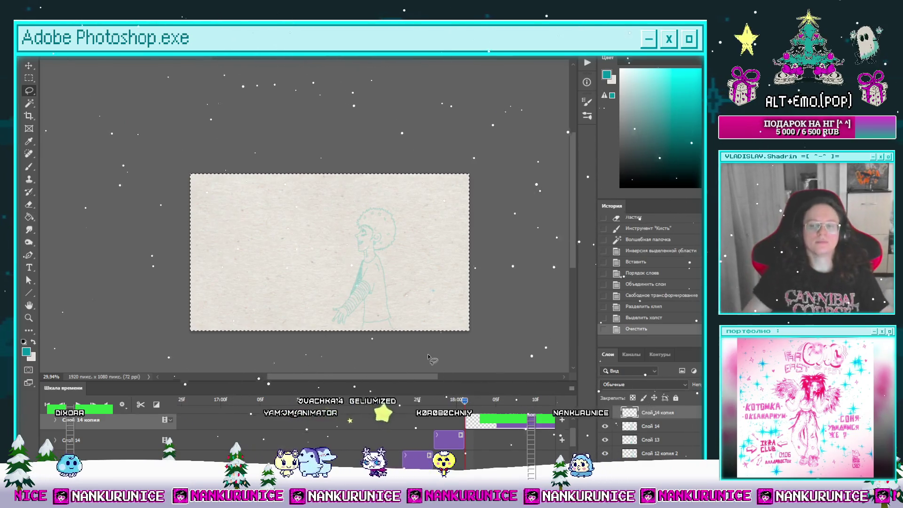
Hide the panels and zoom in on the character's face.
key("z")
left_click_drag(378, 242, 383, 242)
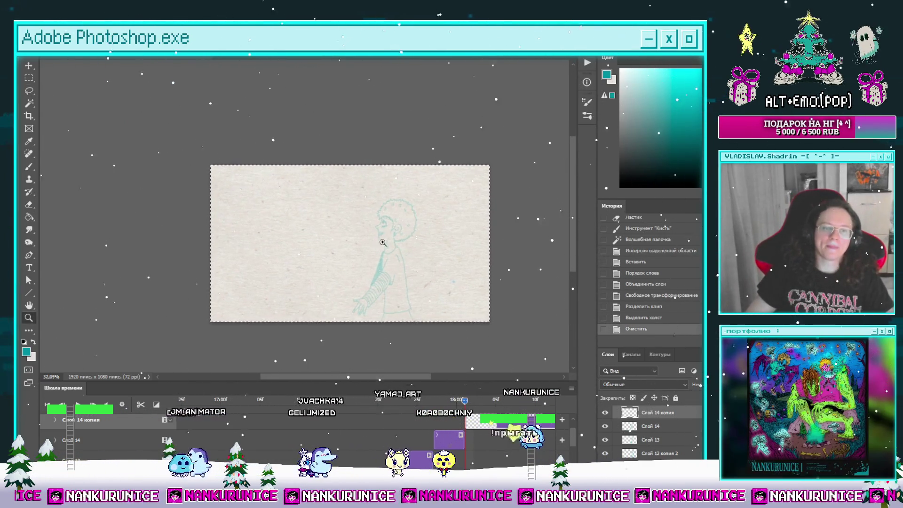
left_click(382, 242)
key("Tab")
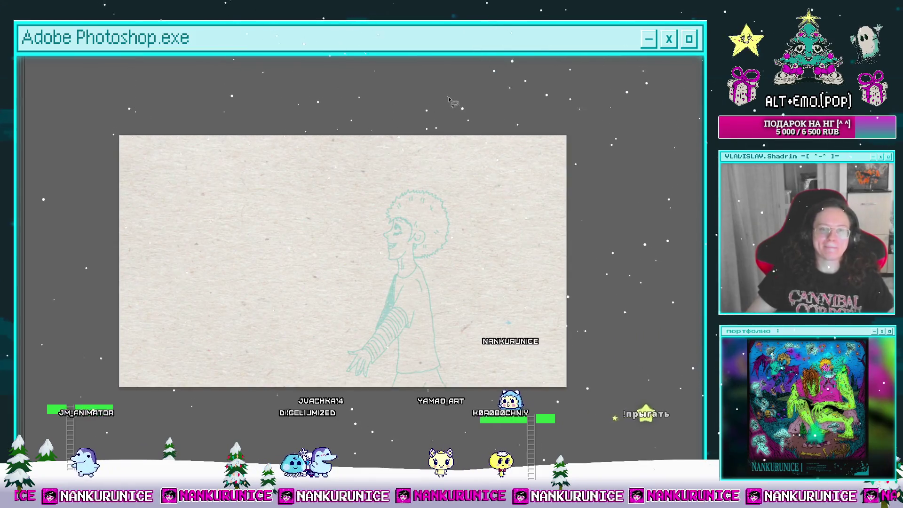
left_click(427, 240)
left_click_drag(416, 230, 416, 217)
Zoom in on the face and compare the new frame's nose stroke with the previous 25f frame.
left_click_drag(400, 233, 422, 189)
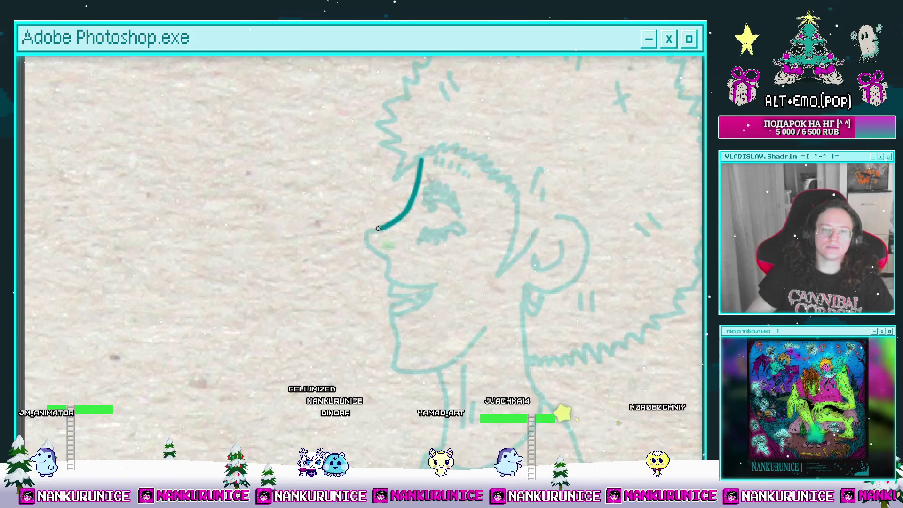
left_click_drag(394, 246, 396, 227)
key("Tab")
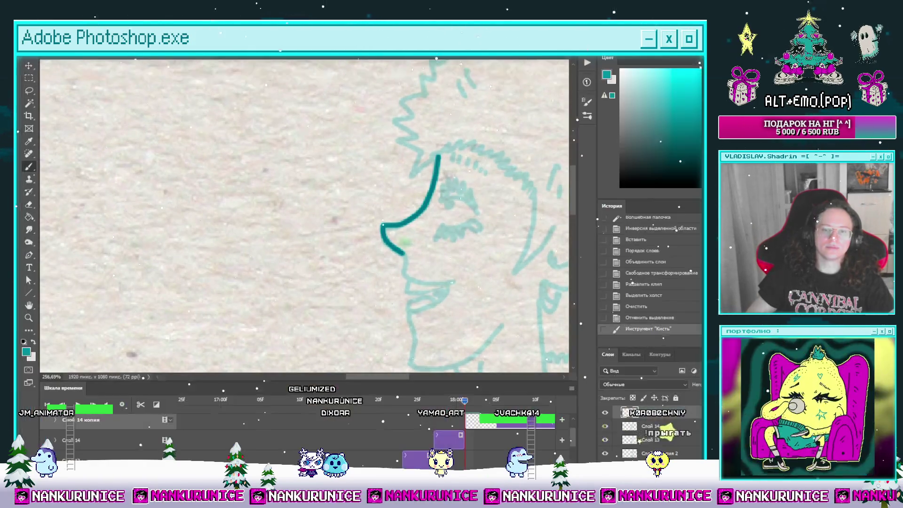
left_click(435, 403)
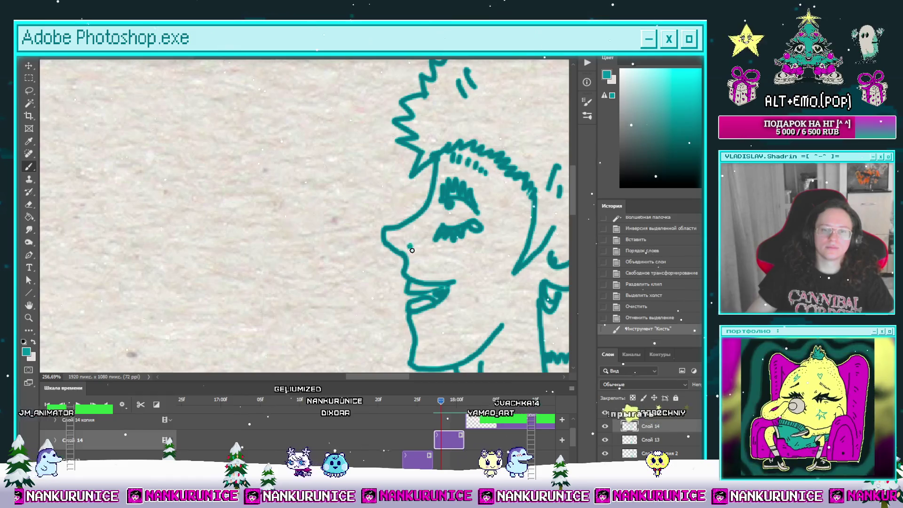
left_click(424, 402)
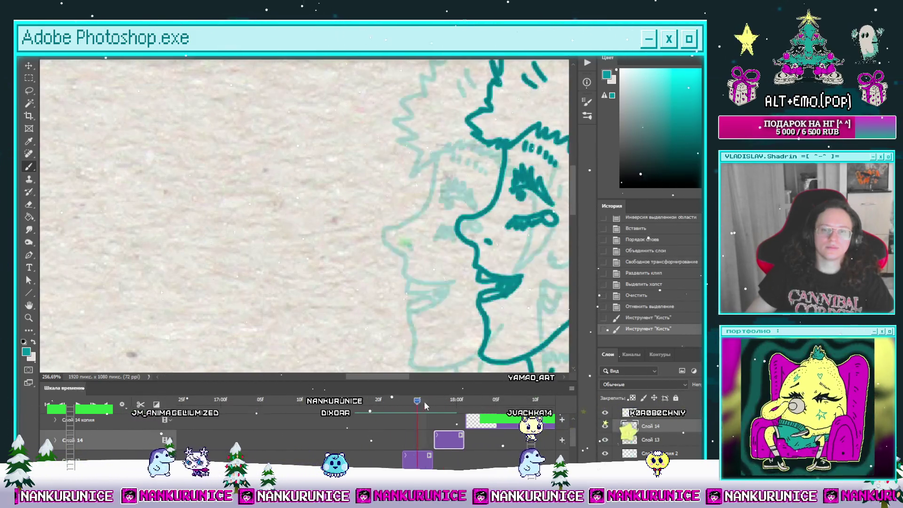
left_click(465, 402)
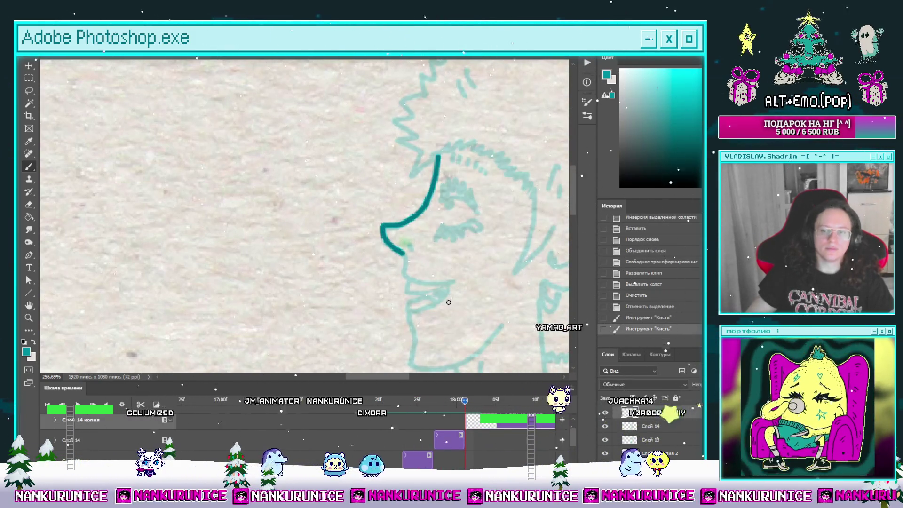
Hide the panels and ink the hook under the lower lip and the chin strokes in teal.
key("l")
key("Tab")
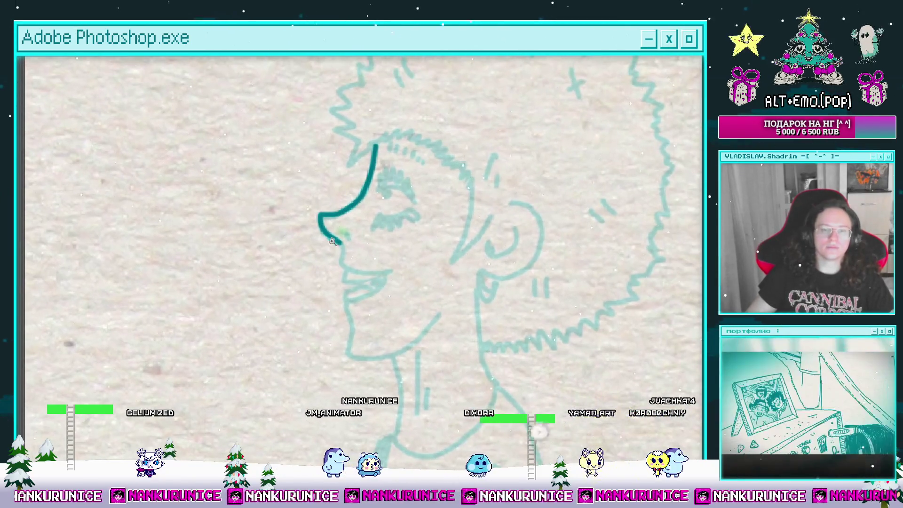
key("b")
scroll(351, 249, "up", 2)
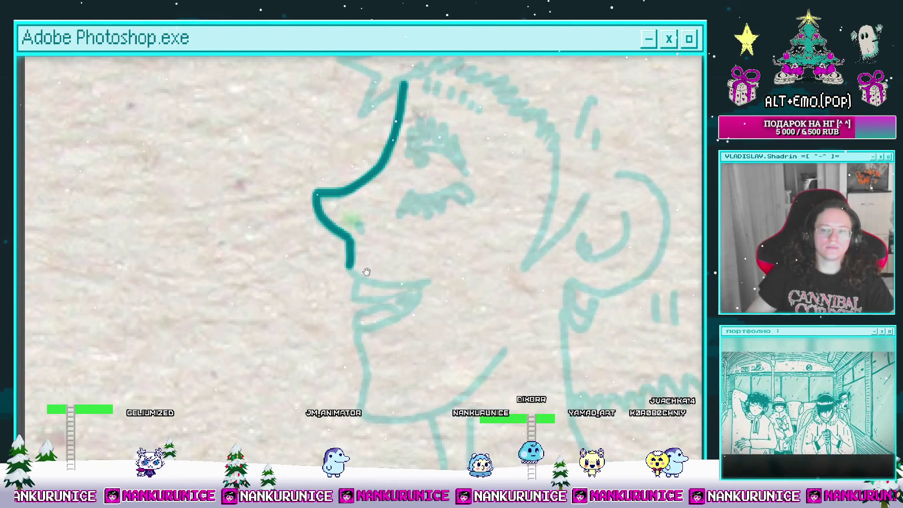
mouse_move(365, 270)
left_mouse_down()
mouse_move(444, 289)
mouse_move(470, 271)
mouse_move(432, 296)
left_mouse_up()
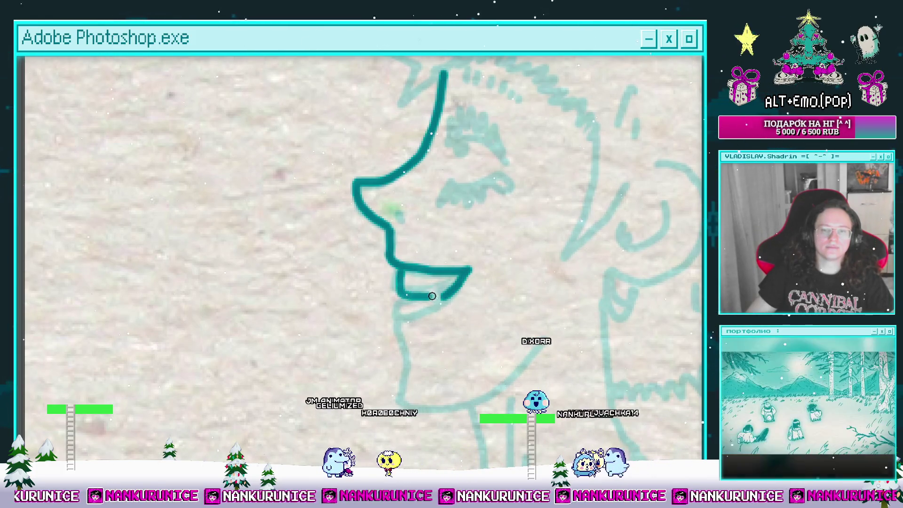
scroll(387, 310, "down", 2)
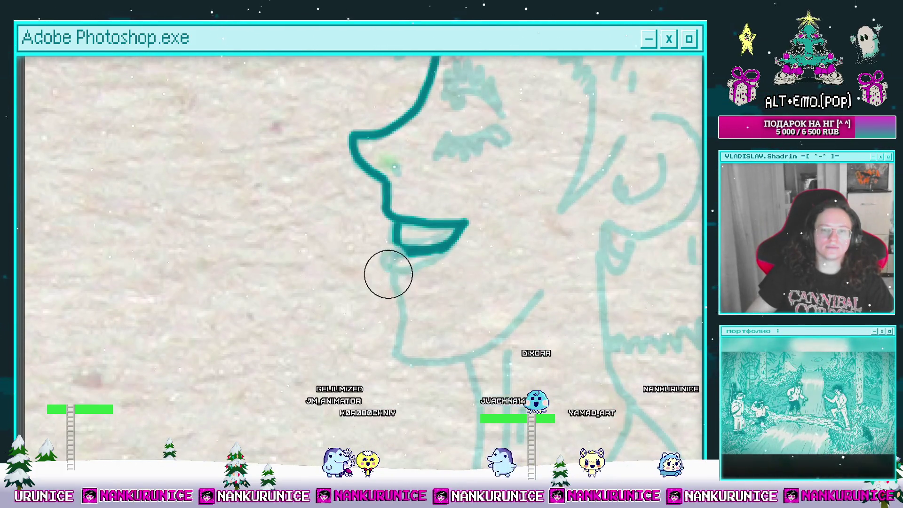
left_click_drag(405, 253, 389, 269)
left_click_drag(399, 274, 378, 262)
mouse_move(388, 246)
left_mouse_down()
mouse_move(391, 294)
mouse_move(412, 278)
left_mouse_up()
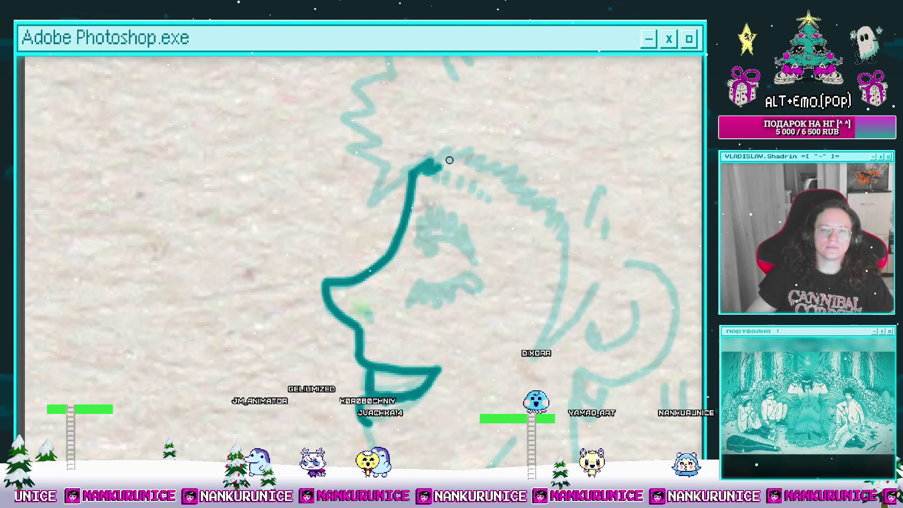
Draw the zigzag spiky hairline over the forehead, down into a V, with short dashes.
mouse_move(450, 160)
left_mouse_down()
mouse_move(566, 240)
mouse_move(510, 185)
mouse_move(480, 293)
mouse_move(529, 235)
left_mouse_up()
left_click_drag(402, 163, 405, 236)
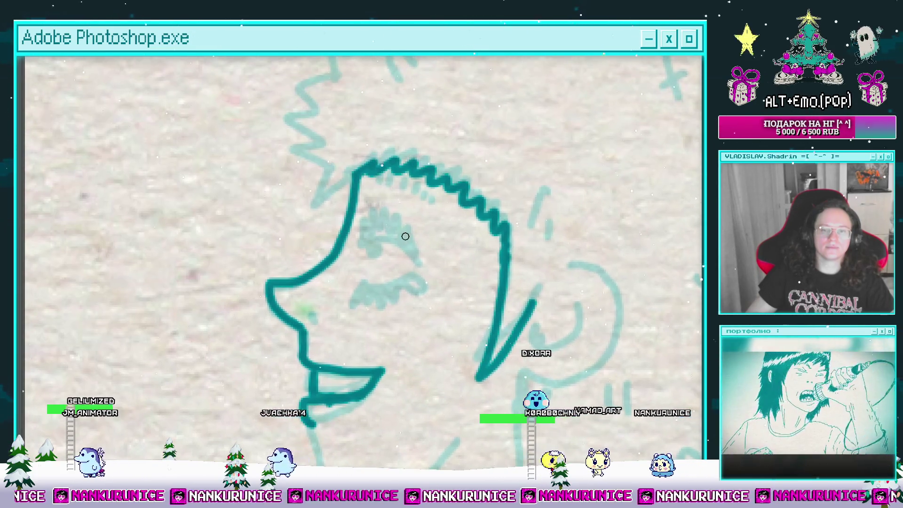
left_click(403, 204)
mouse_move(377, 182)
left_mouse_down()
mouse_move(393, 177)
mouse_move(440, 214)
mouse_move(458, 185)
left_mouse_up()
scroll(429, 185, "up", 2)
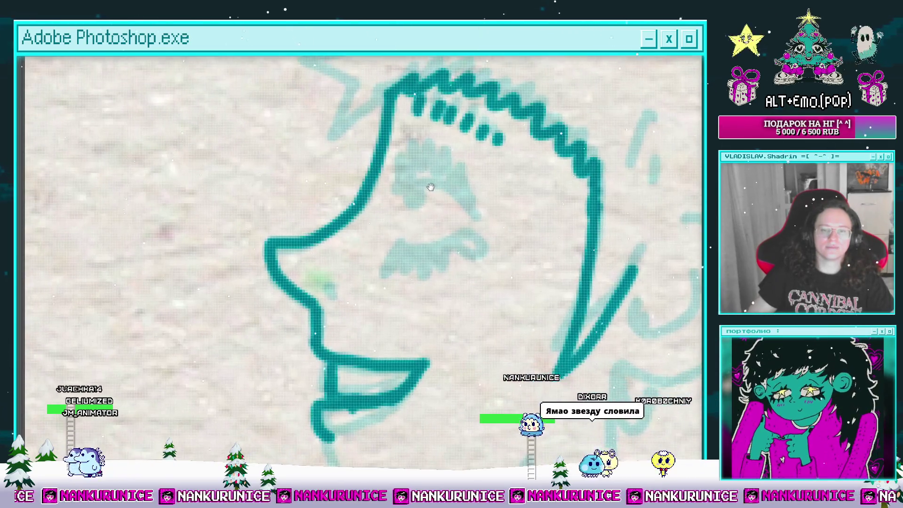
Ink a smooth chin line, undoing a stray brow stroke and a rough first attempt.
mouse_move(391, 197)
left_mouse_down()
mouse_move(429, 187)
mouse_move(470, 210)
mouse_move(478, 242)
mouse_move(428, 177)
mouse_move(408, 192)
mouse_move(407, 162)
mouse_move(468, 214)
mouse_move(480, 256)
left_mouse_up()
key("ctrl+z")
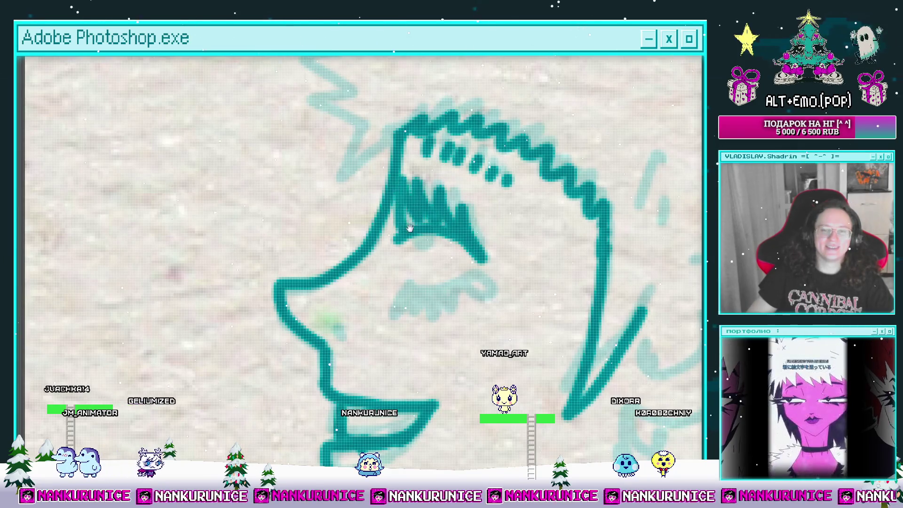
mouse_move(410, 228)
left_mouse_down()
mouse_move(410, 179)
mouse_move(414, 218)
left_mouse_up()
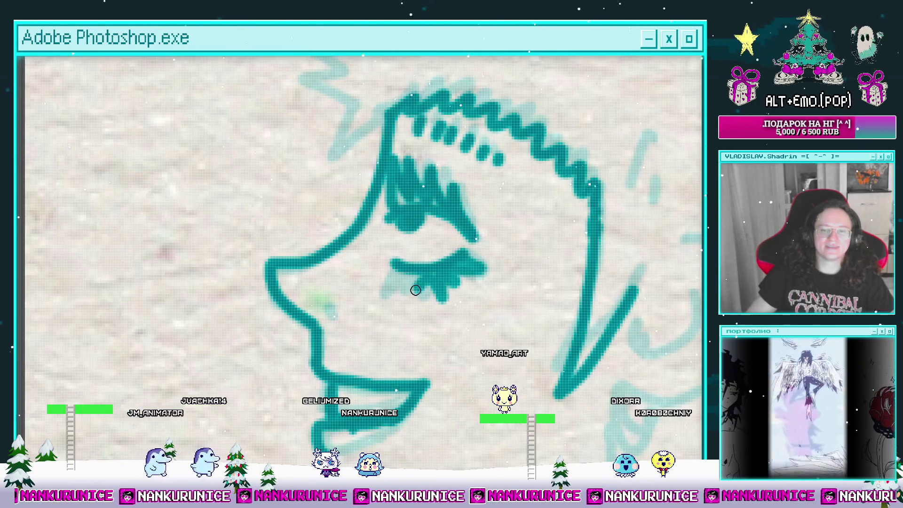
mouse_move(394, 271)
left_mouse_down()
mouse_move(389, 165)
mouse_move(414, 148)
left_mouse_up()
mouse_move(342, 252)
left_mouse_down()
mouse_move(363, 339)
mouse_move(363, 309)
left_mouse_up()
key("ctrl+z")
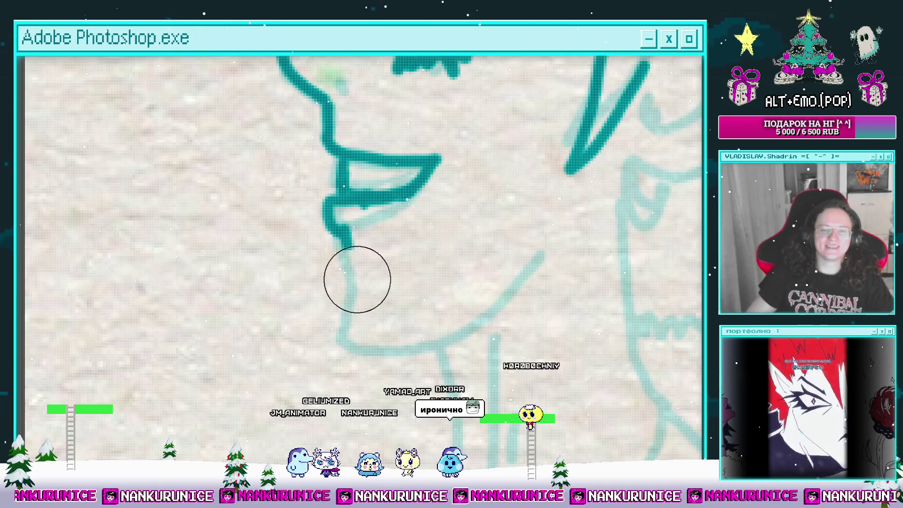
mouse_move(334, 213)
left_mouse_down()
mouse_move(362, 343)
mouse_move(468, 318)
mouse_move(459, 334)
mouse_move(460, 305)
mouse_move(415, 324)
left_mouse_up()
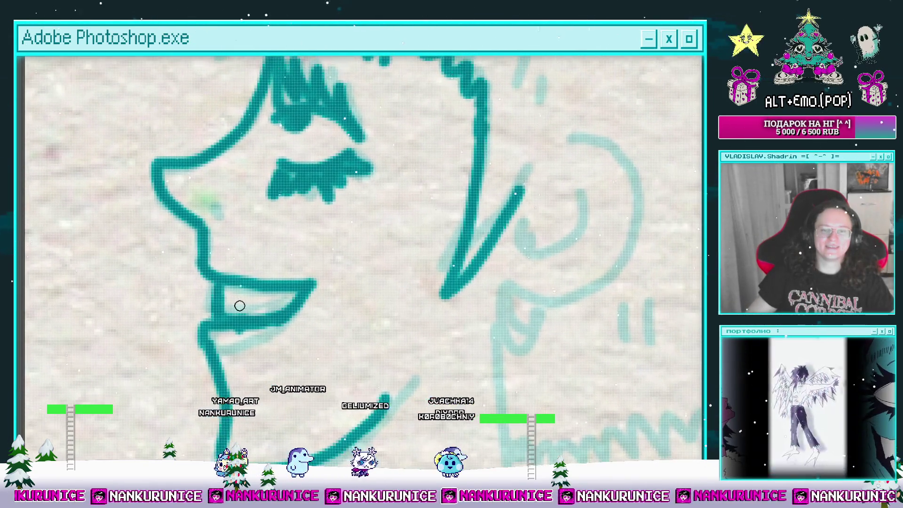
Ink the loop at the eye's outer corner and the ear's outer curve, inner curve and earlobe.
left_click_drag(318, 304, 258, 320)
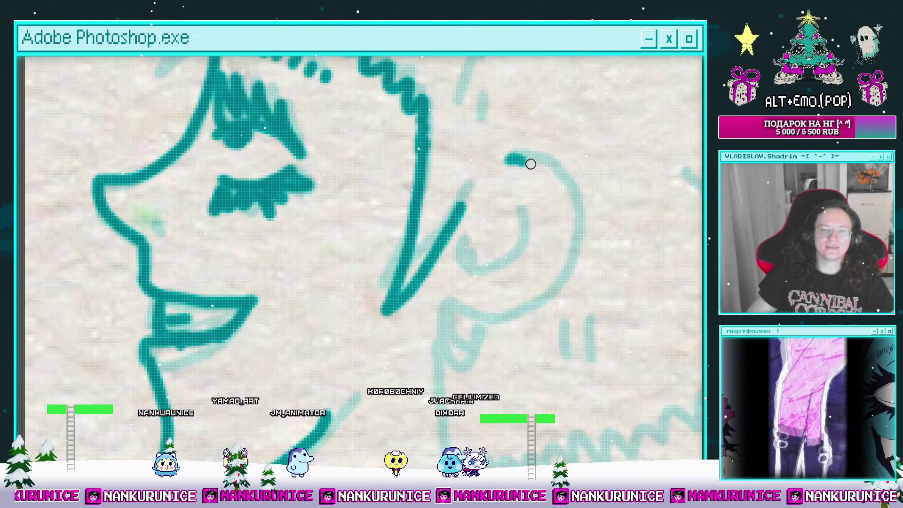
left_click_drag(530, 164, 564, 200)
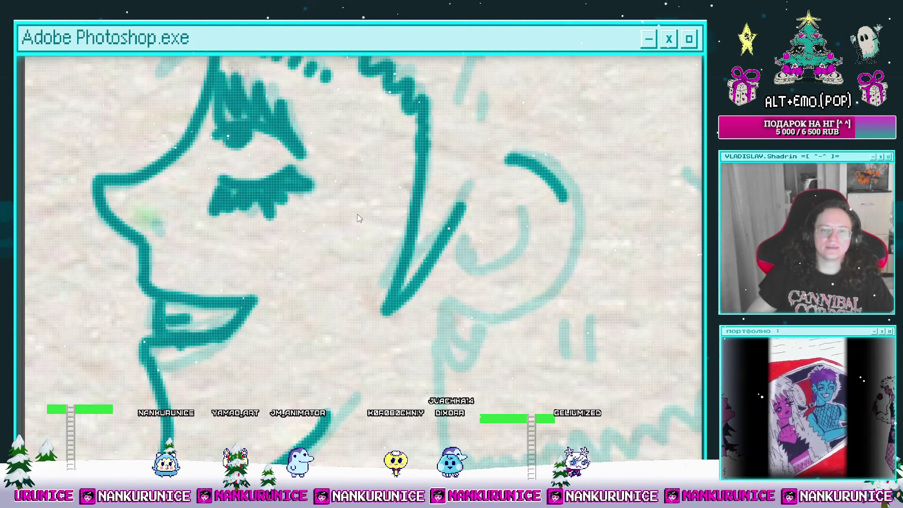
mouse_move(320, 186)
left_mouse_down()
mouse_move(282, 182)
mouse_move(296, 171)
mouse_move(312, 188)
left_mouse_up()
key("ctrl+z")
left_click_drag(291, 191, 351, 220)
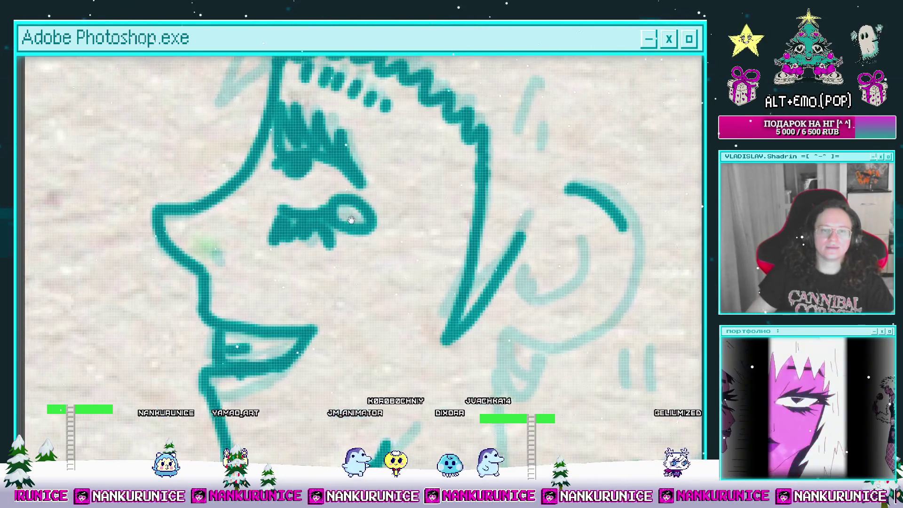
left_click_drag(423, 238, 362, 186)
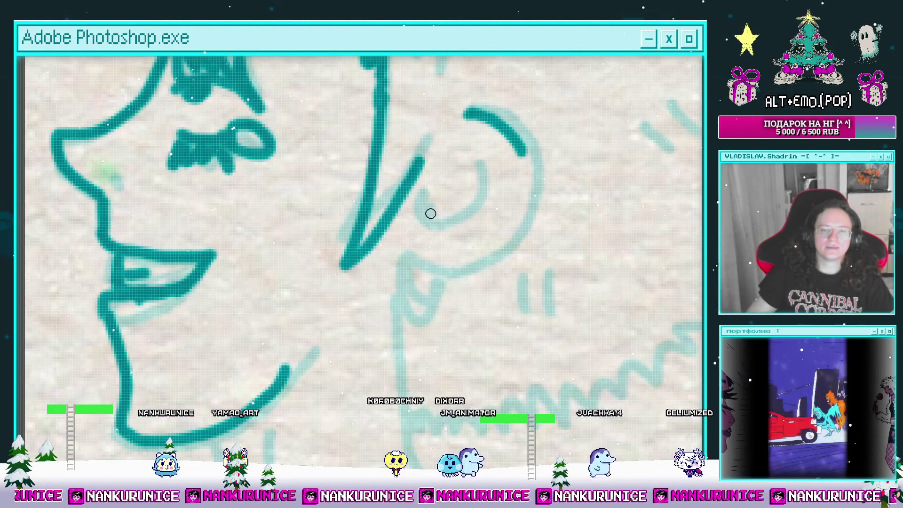
left_click_drag(416, 207, 475, 185)
left_click_drag(437, 218, 405, 233)
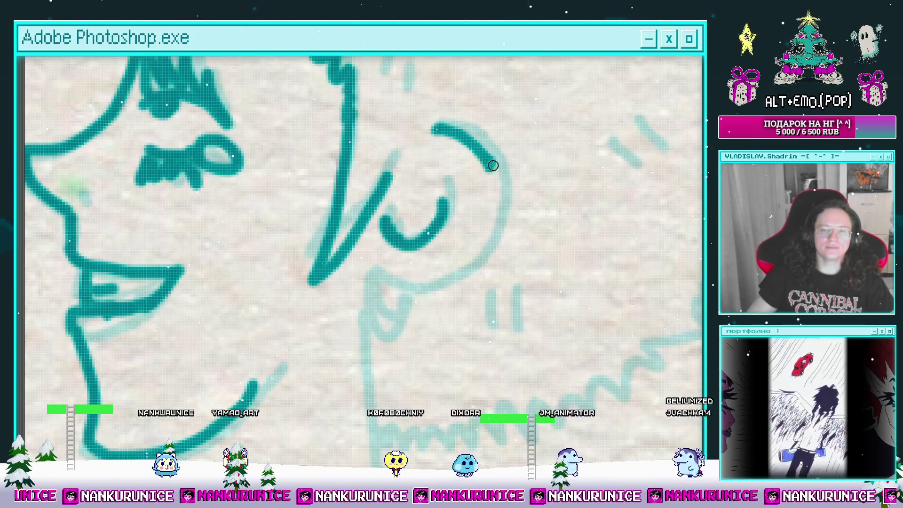
mouse_move(493, 165)
left_mouse_down()
mouse_move(453, 283)
mouse_move(375, 276)
mouse_move(400, 297)
mouse_move(383, 338)
left_mouse_up()
Ink the neck's back line down to the shoulder, its front line and short neck strokes.
key("ctrl+minus")
mouse_move(413, 228)
left_mouse_down()
mouse_move(432, 196)
mouse_move(459, 294)
left_mouse_up()
mouse_move(331, 272)
left_mouse_down()
mouse_move(354, 225)
mouse_move(355, 313)
left_mouse_up()
left_click_drag(383, 204, 374, 289)
left_click_drag(395, 245, 389, 272)
left_click_drag(362, 326, 362, 267)
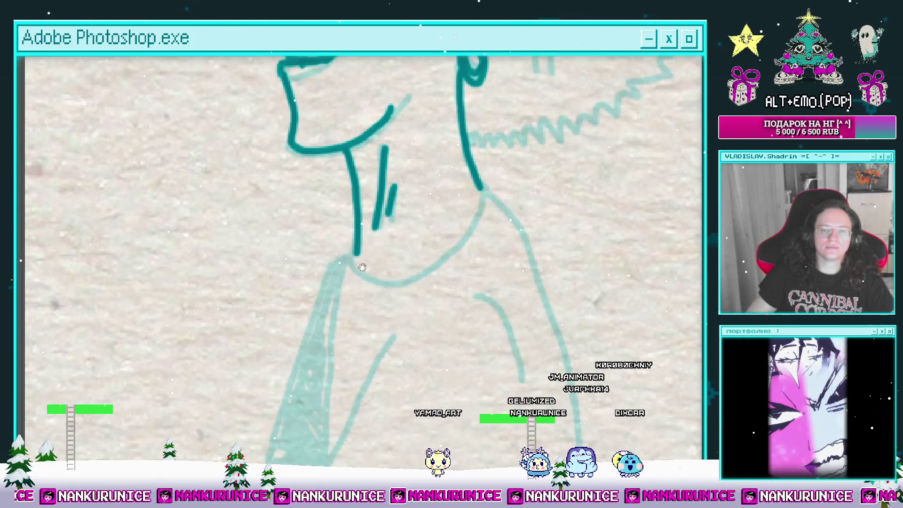
Ink the zigzag afro edge up the head's left side, over the crown and down the back.
mouse_move(329, 106)
left_mouse_down()
mouse_move(376, 275)
mouse_move(407, 295)
left_mouse_up()
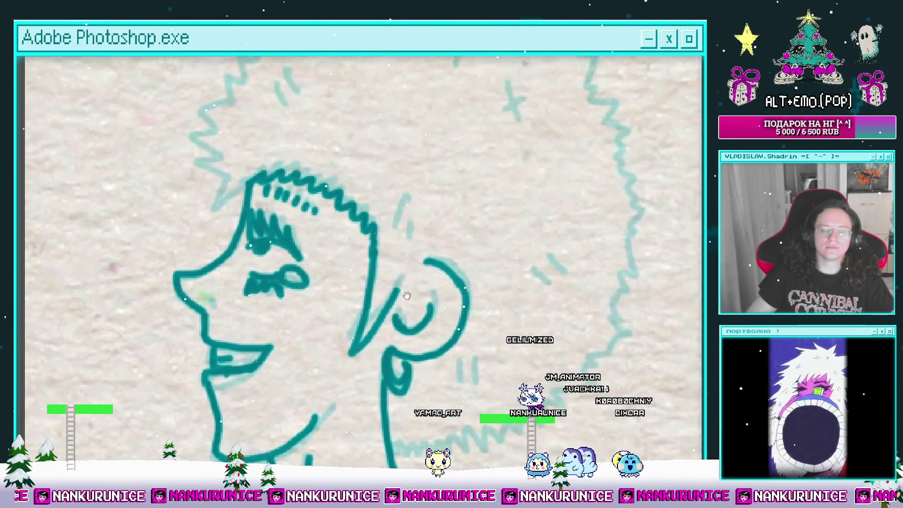
left_click_drag(325, 151, 373, 278)
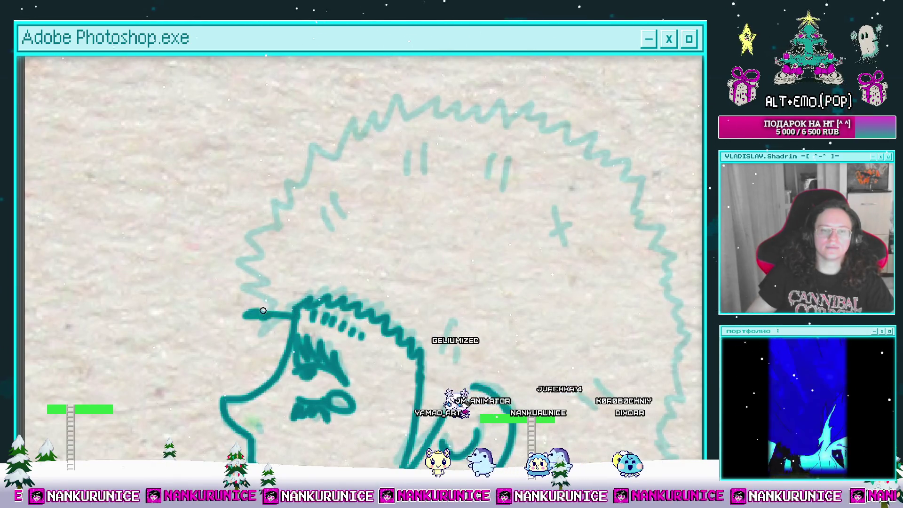
mouse_move(284, 305)
left_mouse_down()
mouse_move(311, 308)
mouse_move(285, 291)
mouse_move(258, 316)
left_mouse_up()
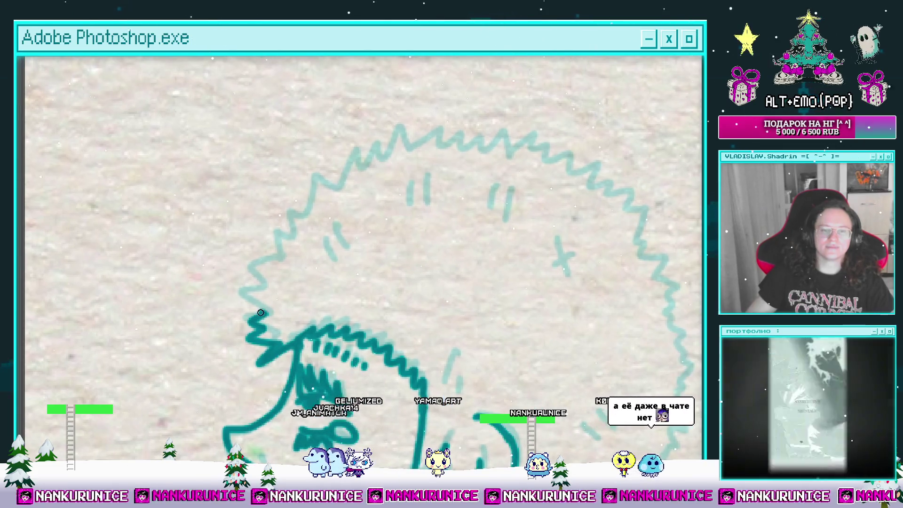
mouse_move(263, 359)
left_mouse_down()
mouse_move(254, 275)
mouse_move(306, 247)
mouse_move(313, 185)
mouse_move(325, 189)
left_mouse_up()
mouse_move(325, 188)
left_mouse_down()
mouse_move(289, 225)
mouse_move(324, 185)
mouse_move(288, 190)
mouse_move(315, 164)
mouse_move(356, 173)
mouse_move(324, 157)
mouse_move(388, 149)
mouse_move(360, 107)
mouse_move(471, 161)
mouse_move(483, 195)
mouse_move(445, 151)
mouse_move(427, 203)
mouse_move(459, 243)
left_mouse_up()
left_click_drag(458, 242, 455, 136)
mouse_move(455, 136)
left_mouse_down()
mouse_move(445, 226)
mouse_move(476, 193)
left_mouse_up()
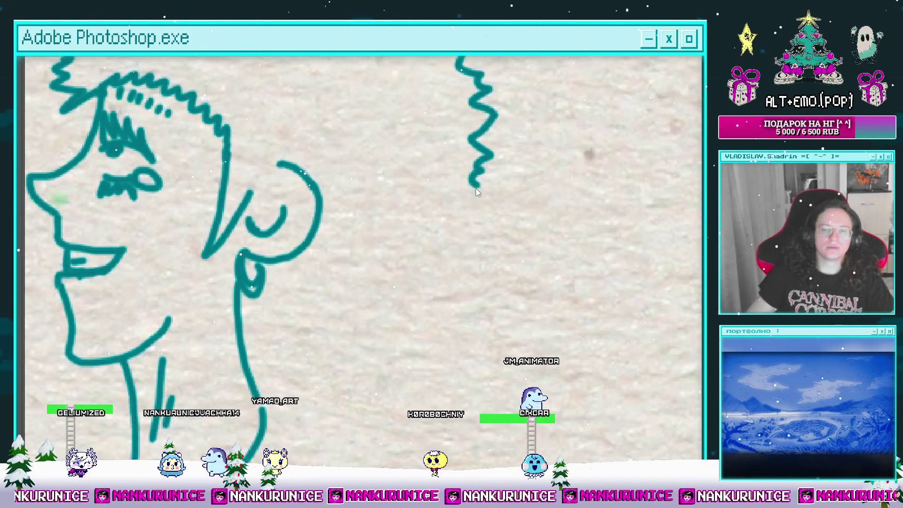
key("Tab")
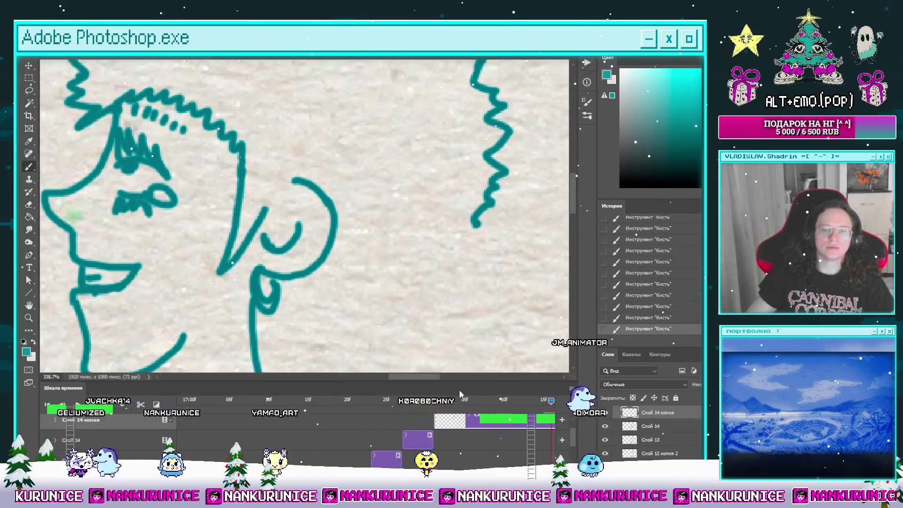
Extend the zigzag hair outline down the back of the head toward the neck.
left_click_drag(422, 289, 410, 213)
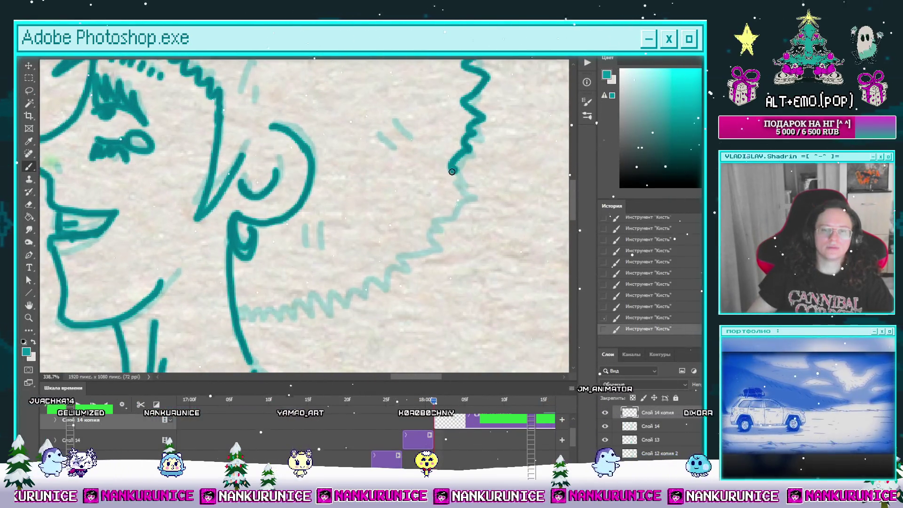
mouse_move(452, 171)
left_mouse_down()
mouse_move(451, 233)
mouse_move(477, 195)
mouse_move(442, 231)
left_mouse_up()
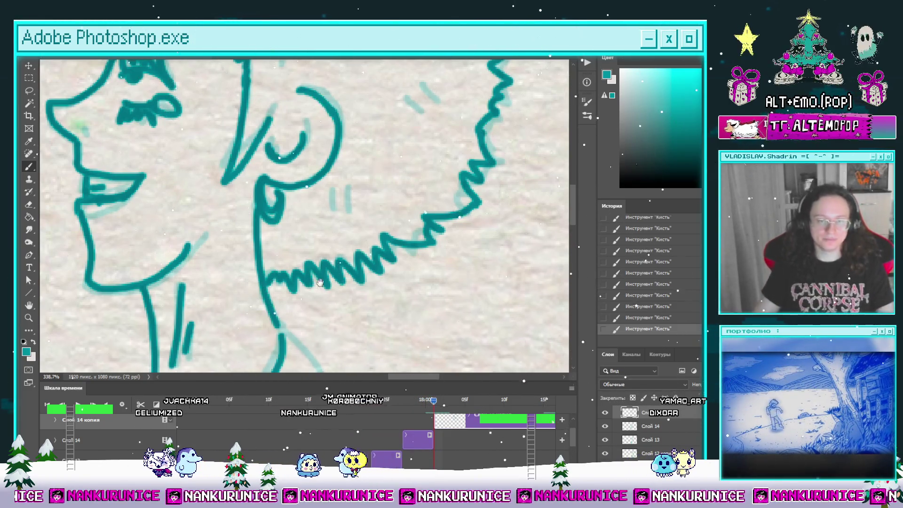
mouse_move(319, 282)
left_mouse_down()
mouse_move(389, 195)
mouse_move(411, 194)
left_mouse_up()
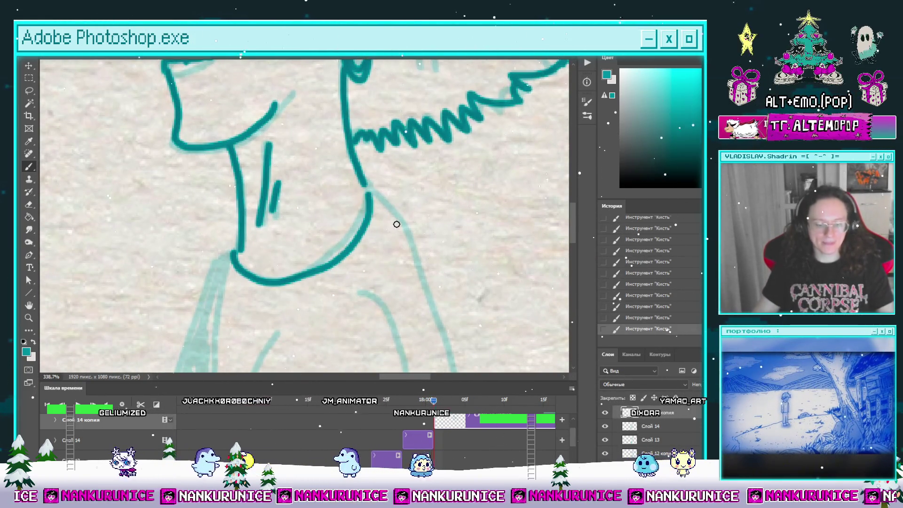
Zoom out and pan around the canvas to check the whole inked head.
key("Tab")
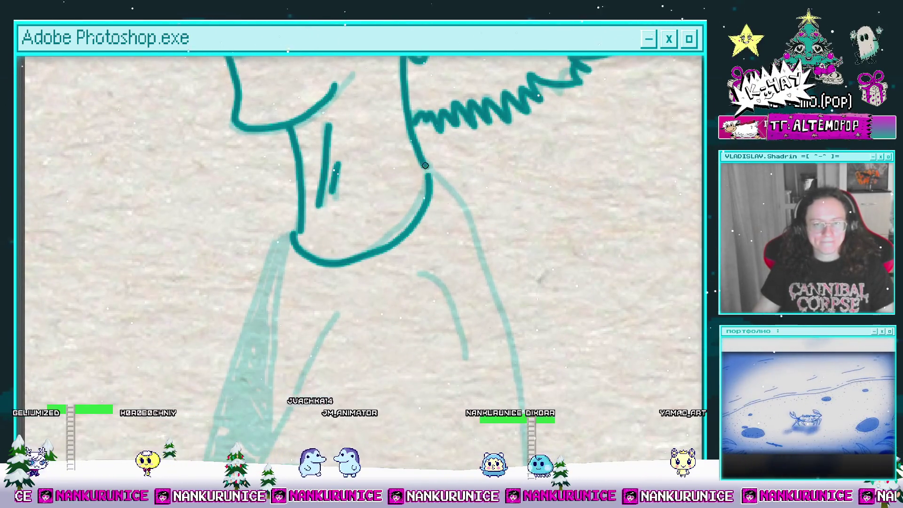
mouse_move(425, 165)
left_mouse_down()
mouse_move(386, 167)
mouse_move(473, 167)
mouse_move(456, 229)
left_mouse_up()
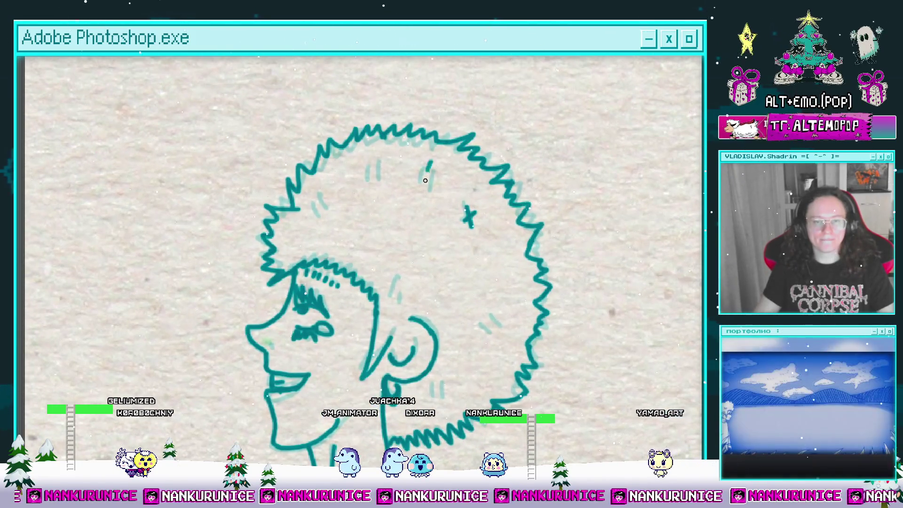
scroll(425, 180, "left", 2)
scroll(407, 175, "down", 1)
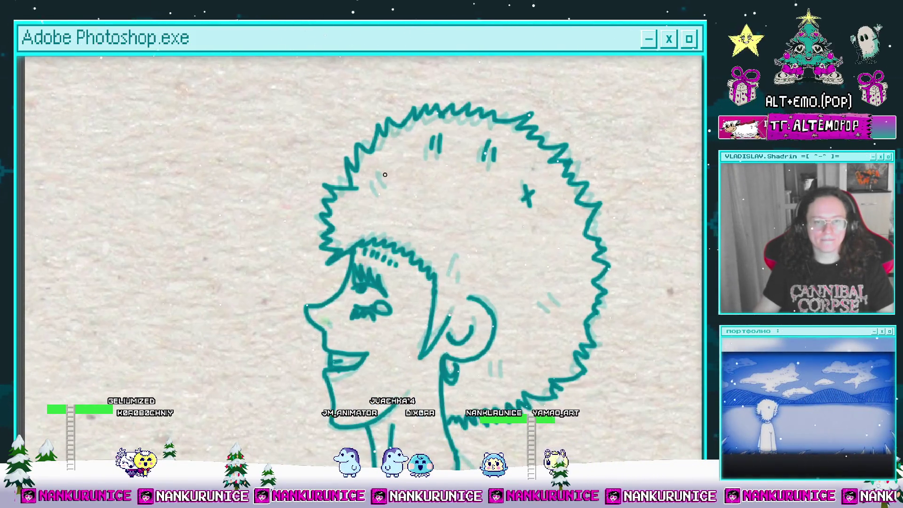
left_click_drag(376, 195, 350, 146)
scroll(422, 216, "down", 2)
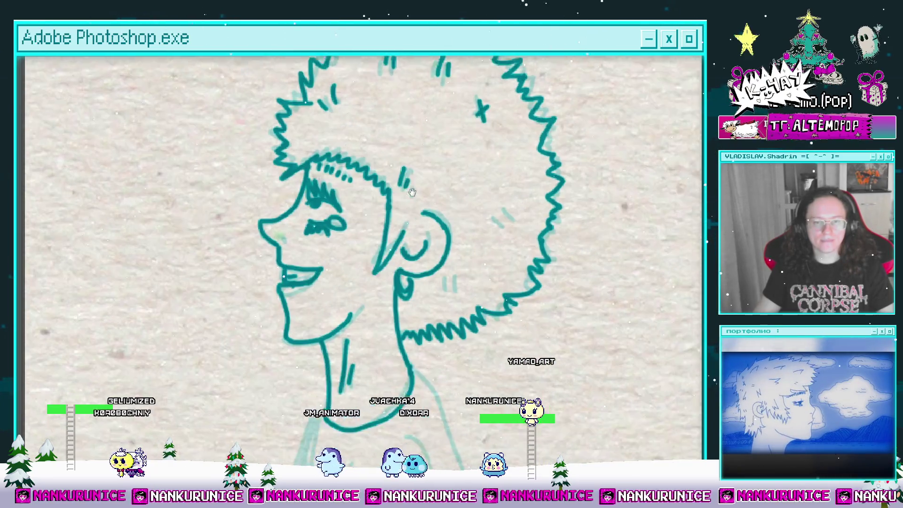
scroll(499, 220, "down", 2)
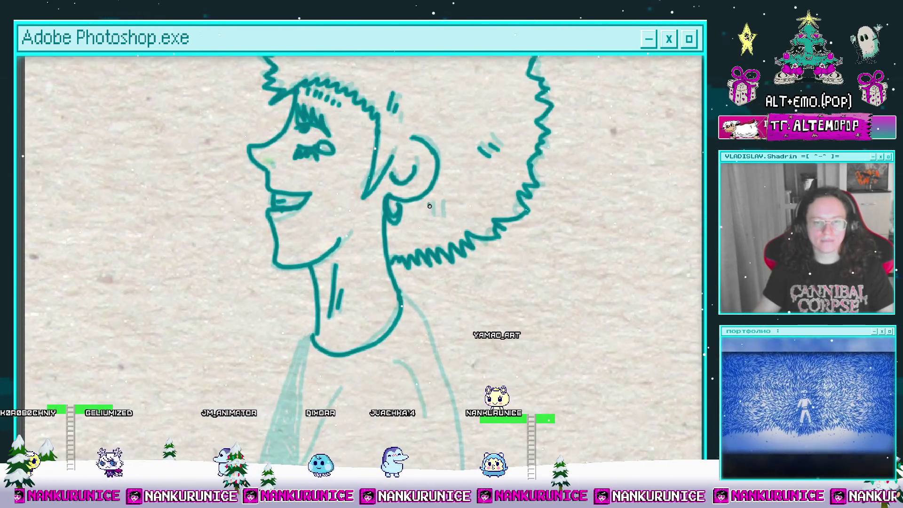
scroll(438, 232, "down", 1)
scroll(439, 232, "down", 5)
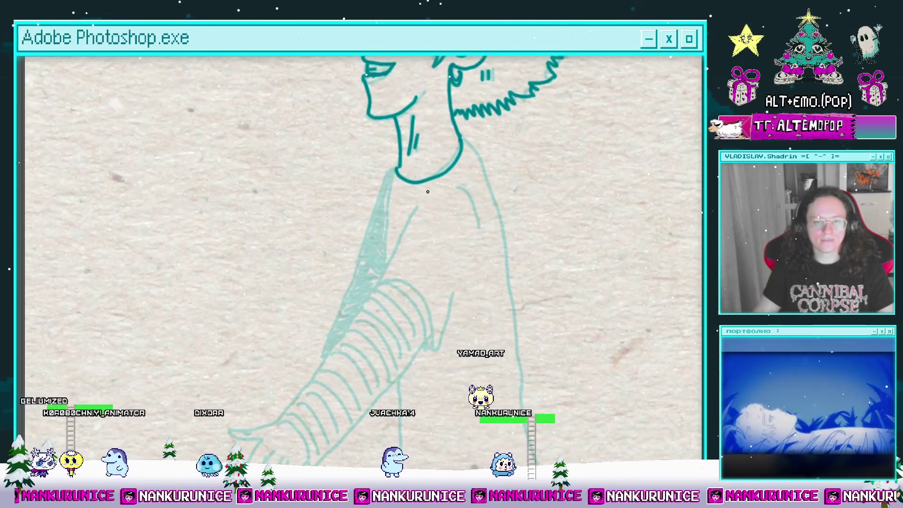
Ink the shoulder and collar line and the sleeve cuff with its curved inner stripe.
mouse_move(451, 168)
left_mouse_down()
mouse_move(413, 231)
mouse_move(435, 236)
mouse_move(451, 301)
mouse_move(490, 293)
left_mouse_up()
scroll(456, 320, "up", 1)
scroll(489, 293, "up", 1)
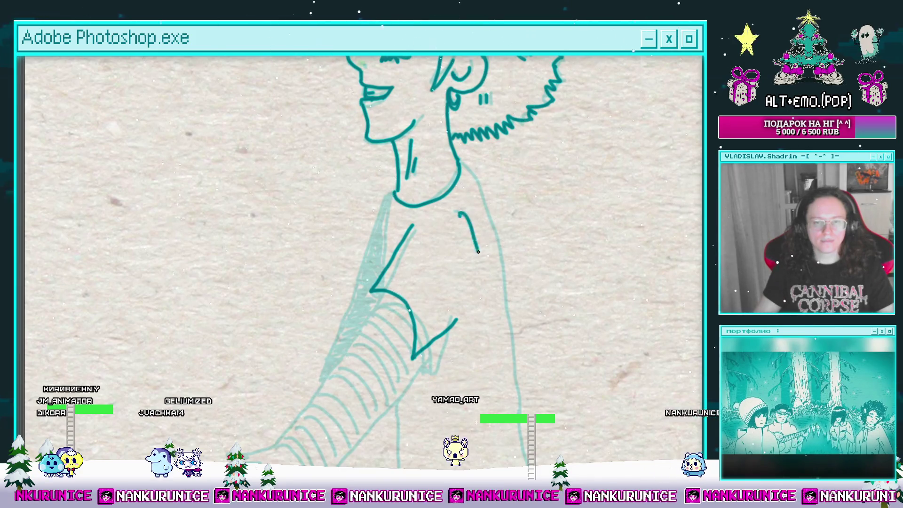
mouse_move(477, 252)
left_mouse_down()
mouse_move(502, 213)
mouse_move(481, 168)
left_mouse_up()
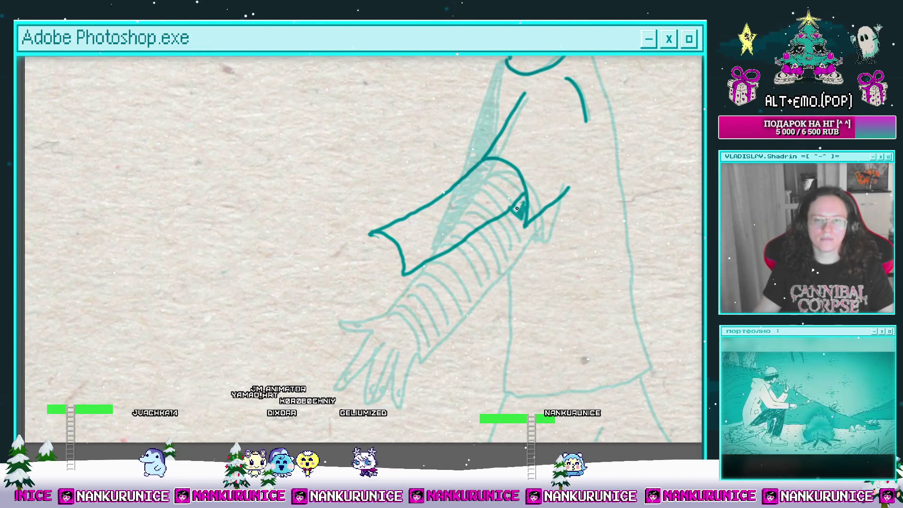
left_click_drag(521, 217, 531, 248)
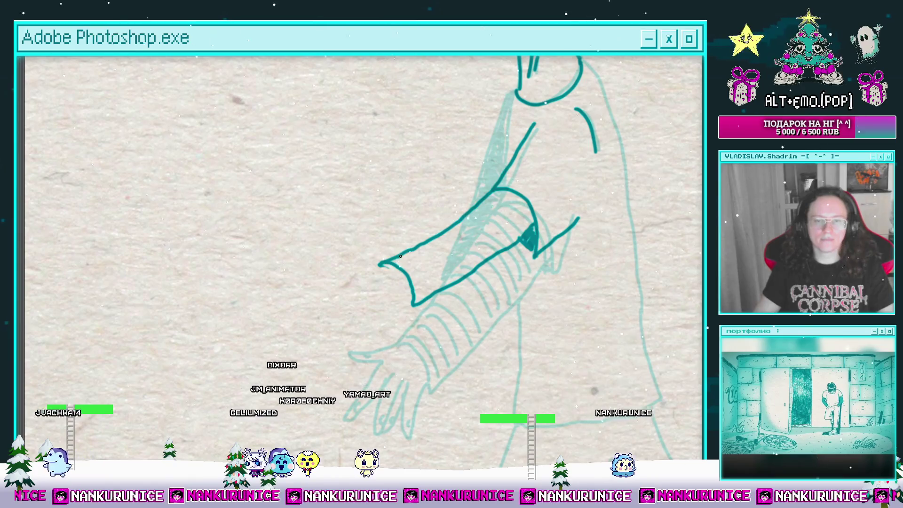
mouse_move(401, 257)
left_mouse_down()
mouse_move(423, 291)
mouse_move(416, 251)
left_mouse_up()
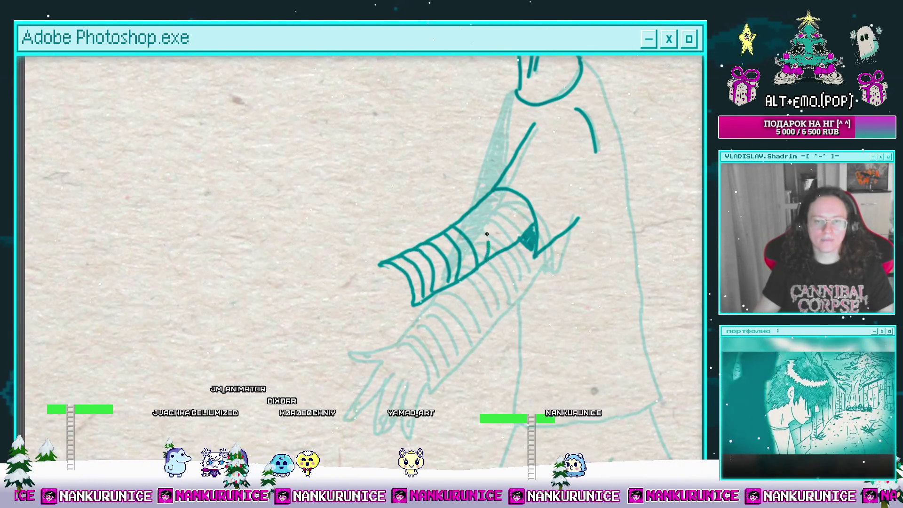
left_click_drag(489, 259, 474, 215)
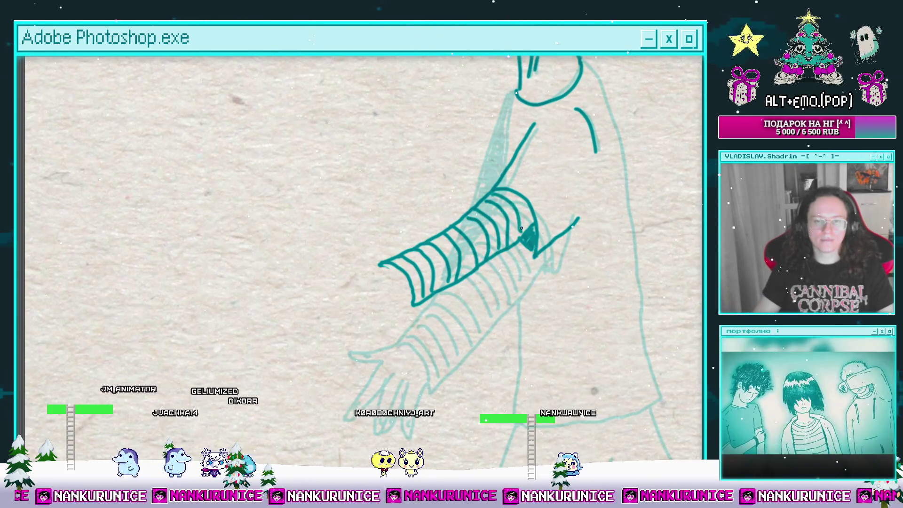
Hatch the dark area under the collar, then fit the whole frame in the window.
mouse_move(534, 155)
left_mouse_down()
mouse_move(492, 213)
mouse_move(479, 251)
left_mouse_up()
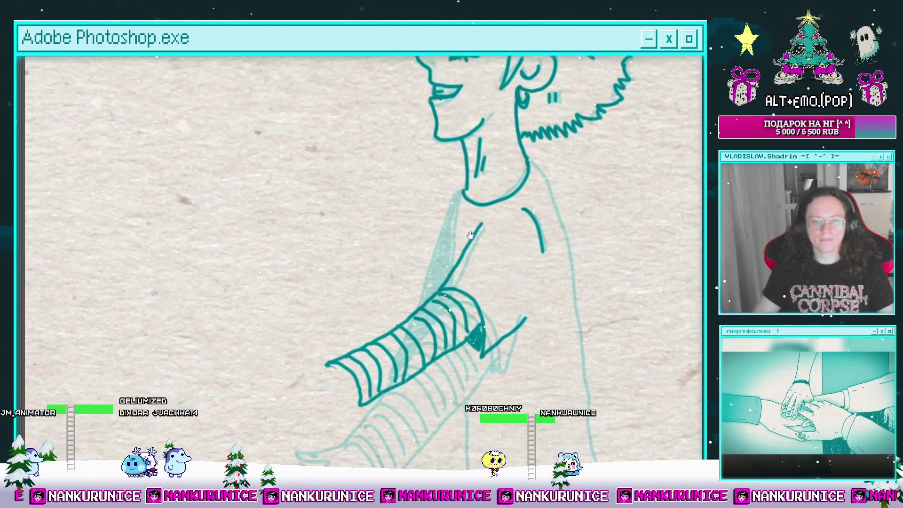
mouse_move(486, 220)
left_mouse_down()
mouse_move(448, 224)
mouse_move(493, 229)
left_mouse_up()
left_click_drag(416, 254, 421, 268)
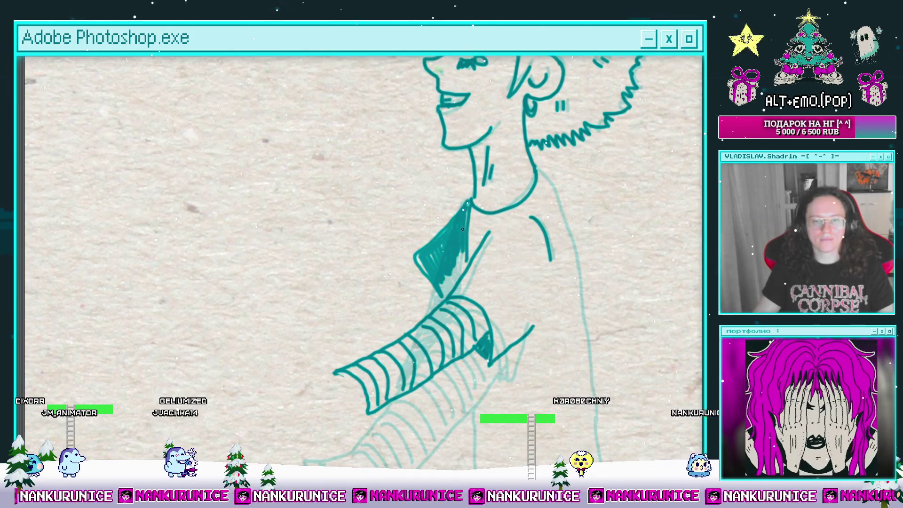
key("ctrl+0")
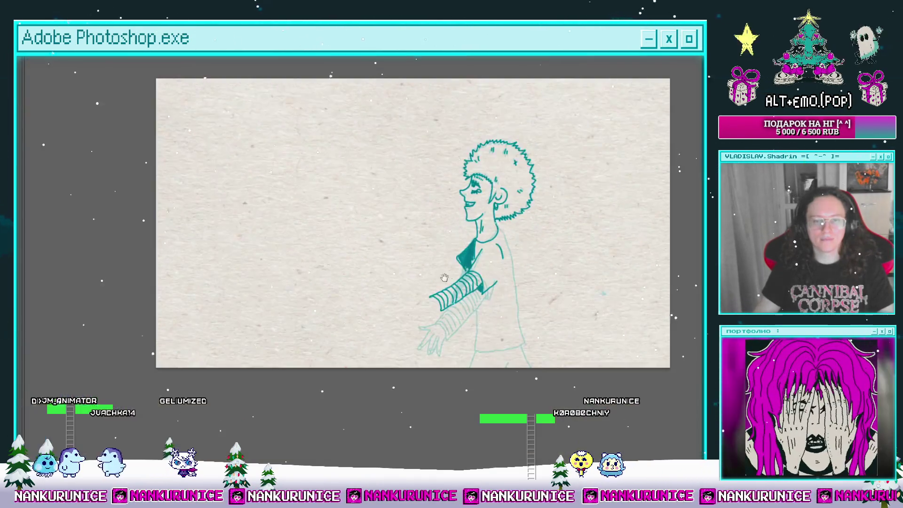
Draw the spread-fingered hand at the forearm's end, undoing and erasing the lower finger's excess.
left_click_drag(429, 288, 469, 261)
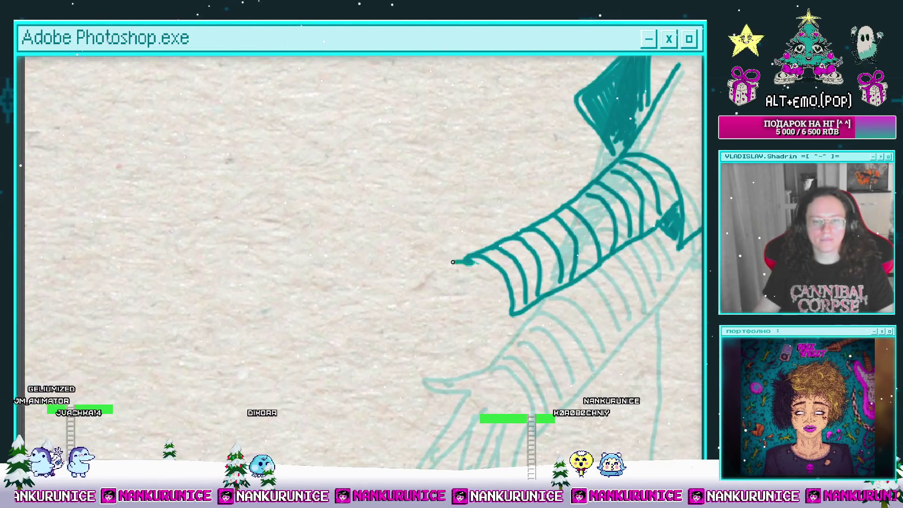
scroll(414, 247, "down", 2)
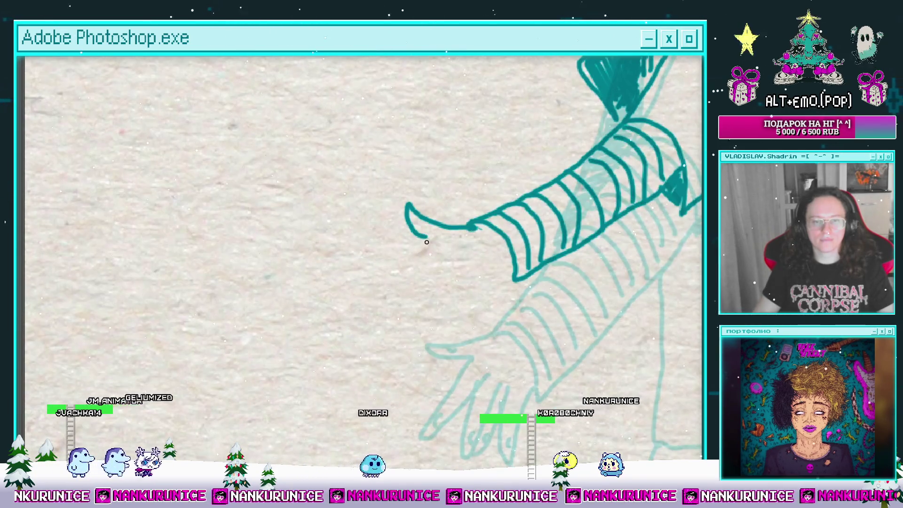
mouse_move(407, 206)
left_mouse_down()
mouse_move(435, 254)
mouse_move(384, 295)
mouse_move(393, 316)
left_mouse_up()
key("ctrl+z")
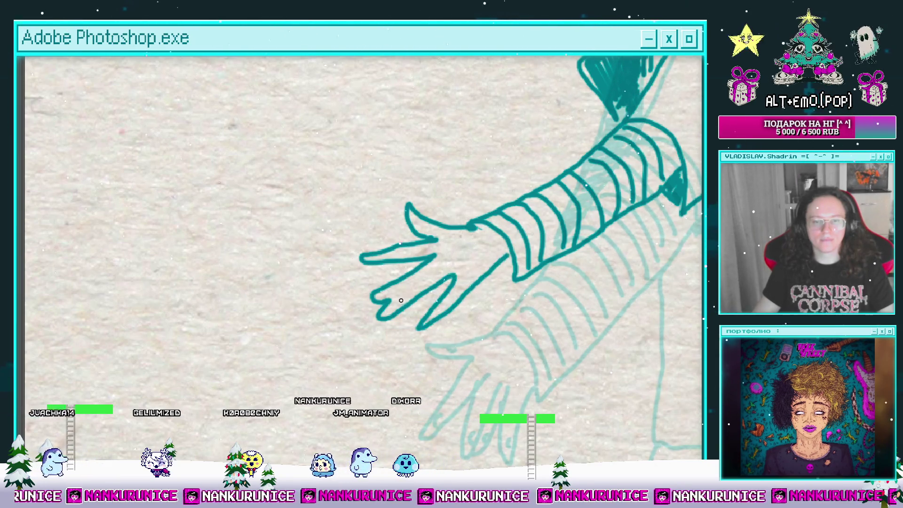
left_click_drag(411, 323, 434, 309)
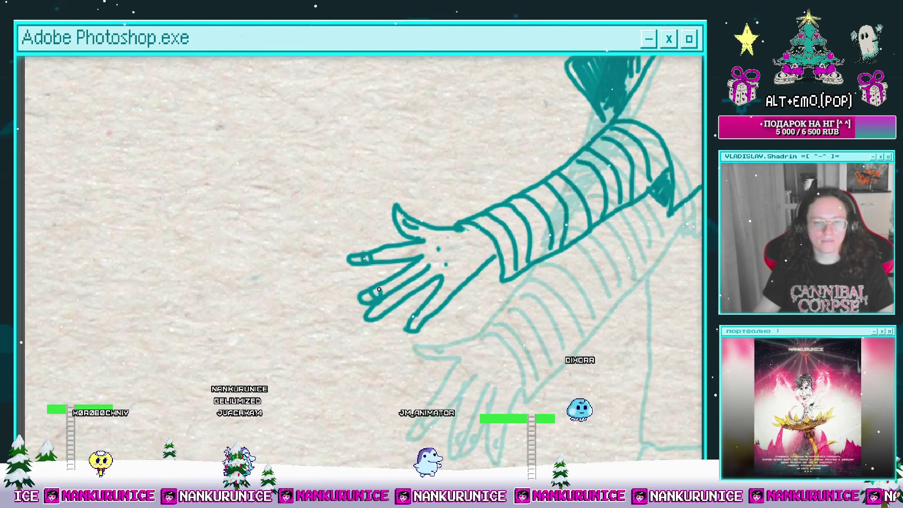
scroll(382, 309, "right", 2)
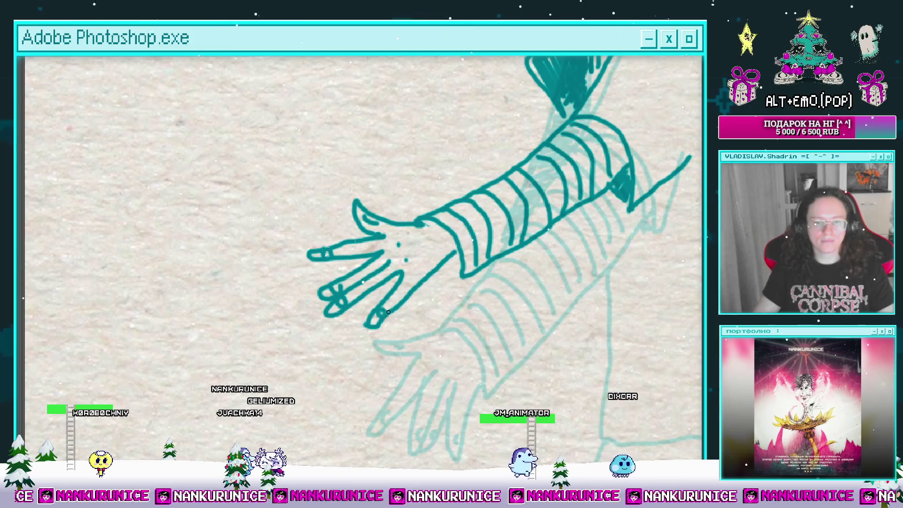
scroll(389, 312, "down", 5)
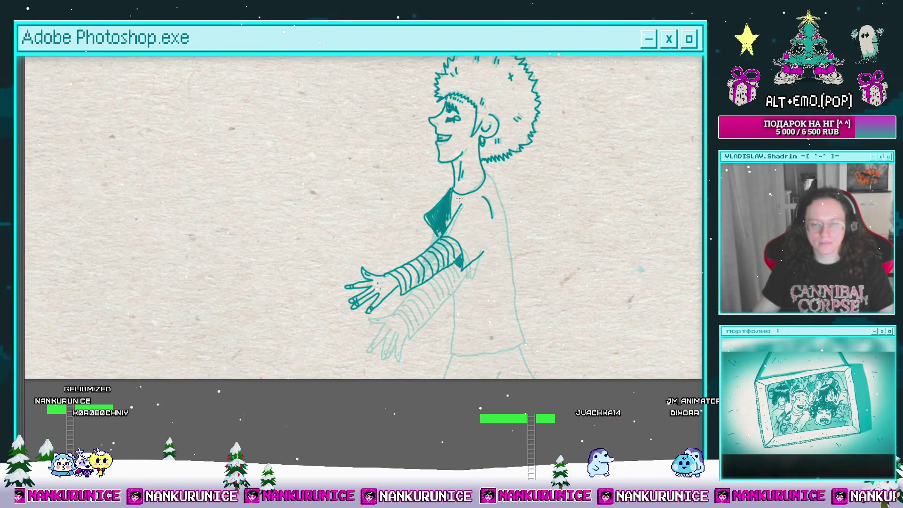
Draw two teal lines from the dress's lower edge down to the canvas bottom.
left_click_drag(459, 199, 473, 231)
scroll(498, 266, "up", 2)
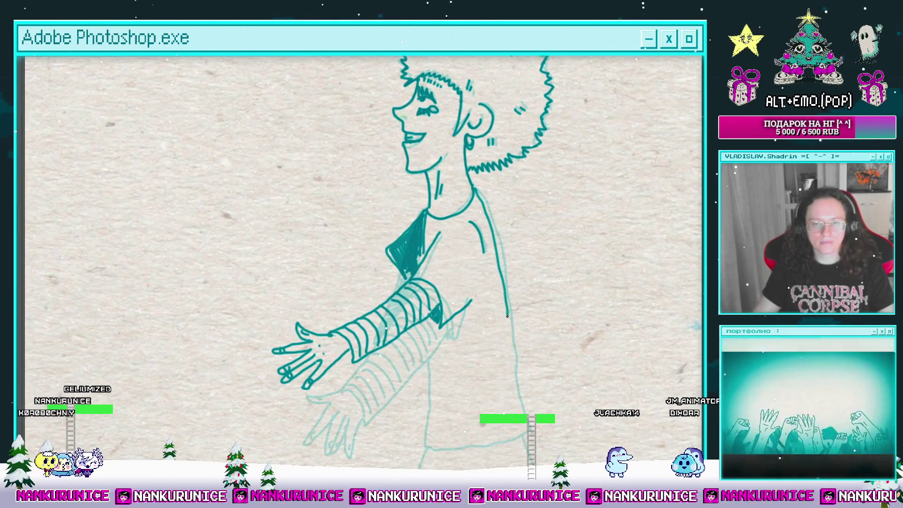
left_click_drag(507, 316, 496, 257)
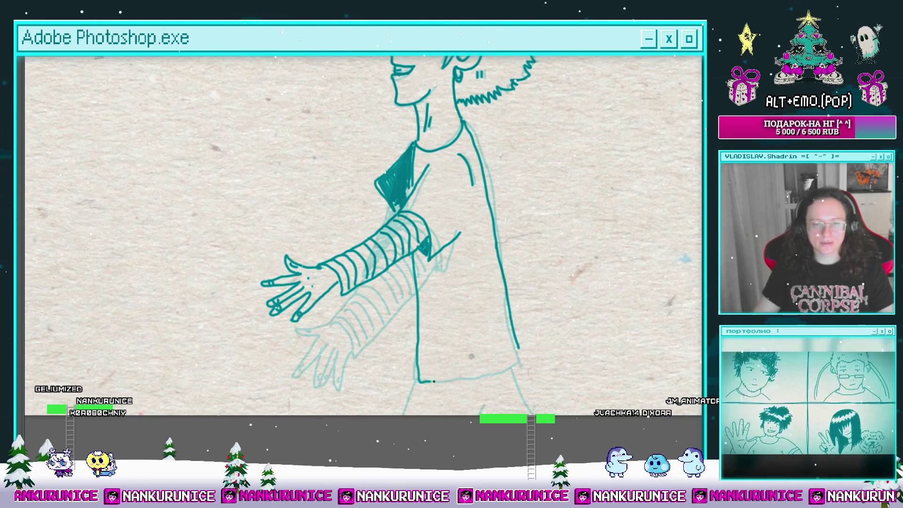
left_click_drag(505, 341, 523, 262)
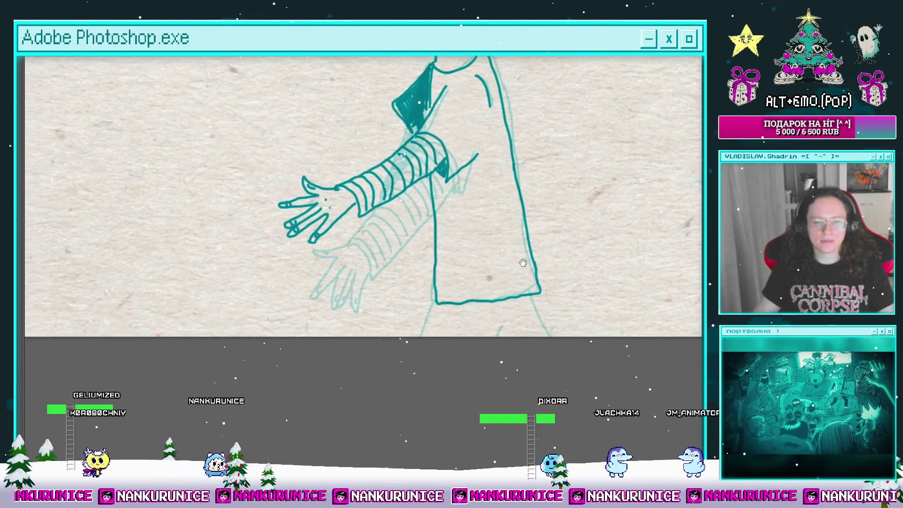
left_click_drag(440, 304, 438, 337)
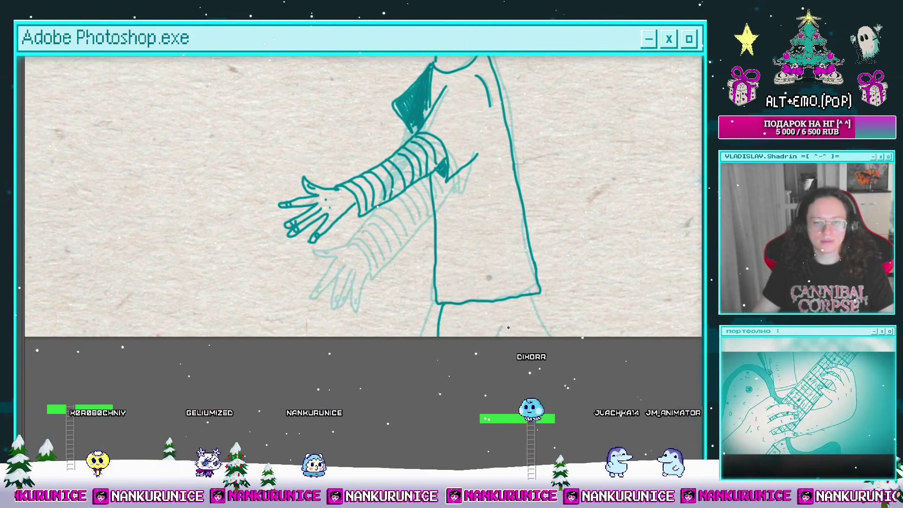
left_click_drag(511, 312, 508, 337)
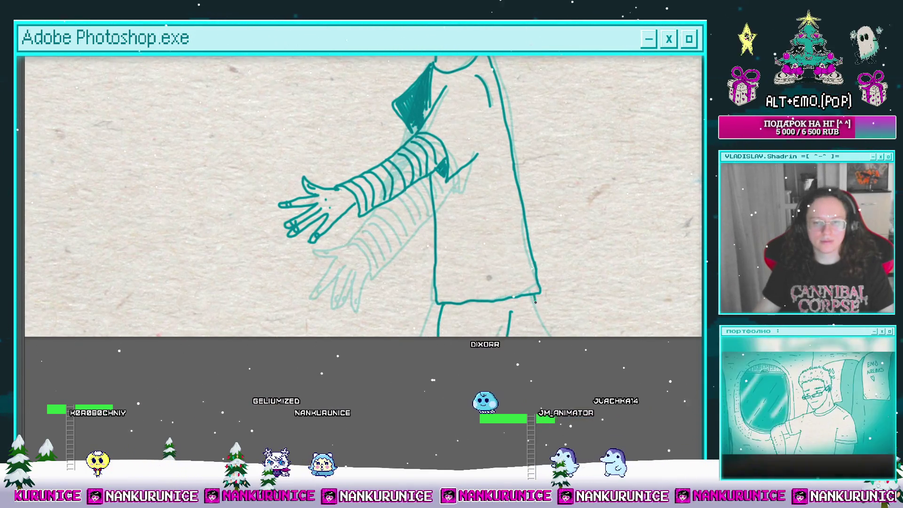
mouse_move(439, 101)
left_mouse_down()
mouse_move(472, 260)
mouse_move(548, 229)
mouse_move(411, 275)
mouse_move(422, 296)
mouse_move(504, 274)
left_mouse_up()
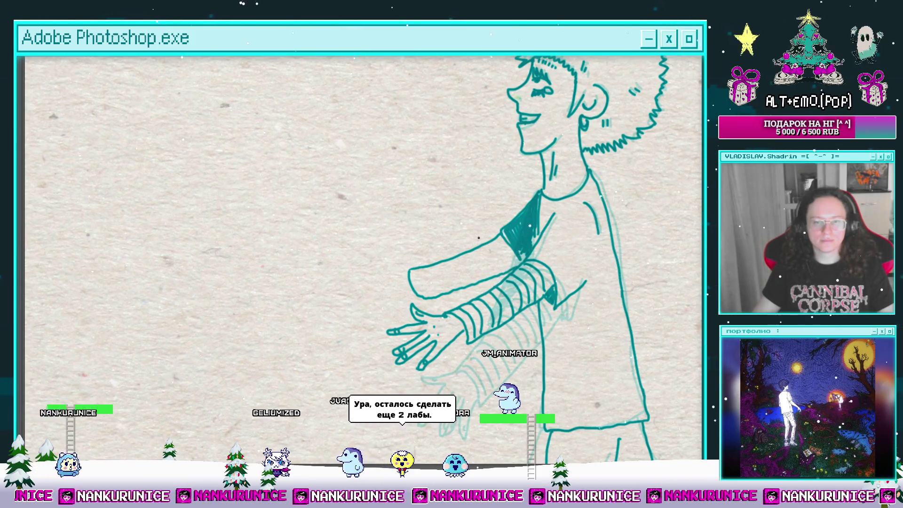
Hatch the reaching arm densely in dark teal from its cut end along its length.
scroll(432, 296, "up", 4)
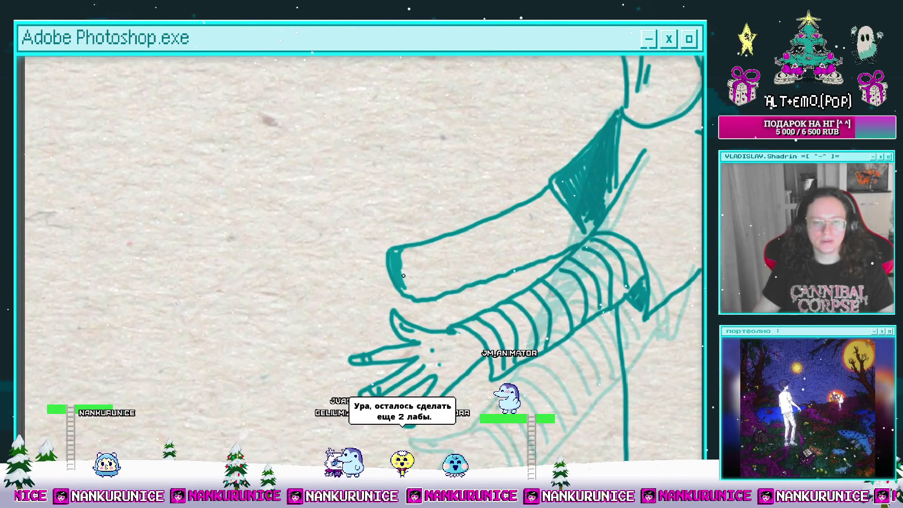
left_click_drag(403, 275, 421, 282)
mouse_move(553, 219)
left_mouse_down()
mouse_move(516, 228)
mouse_move(523, 240)
left_mouse_up()
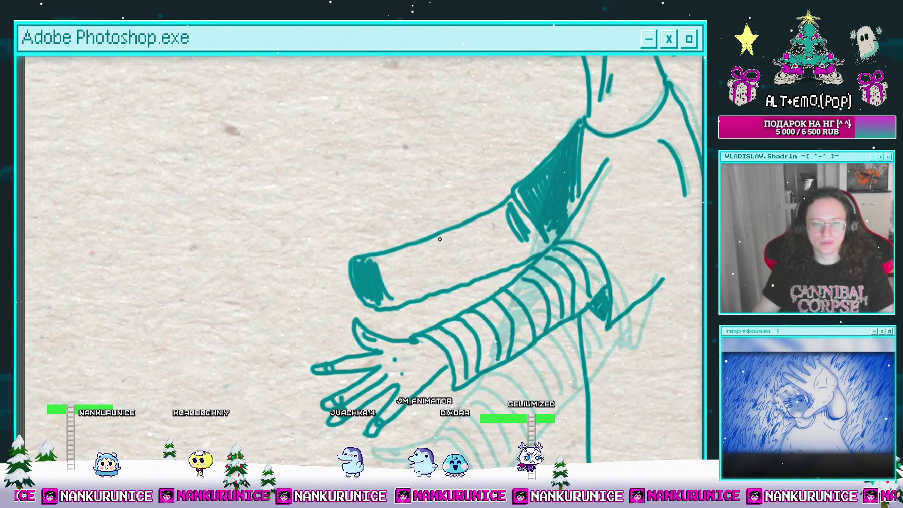
left_click_drag(381, 261, 400, 258)
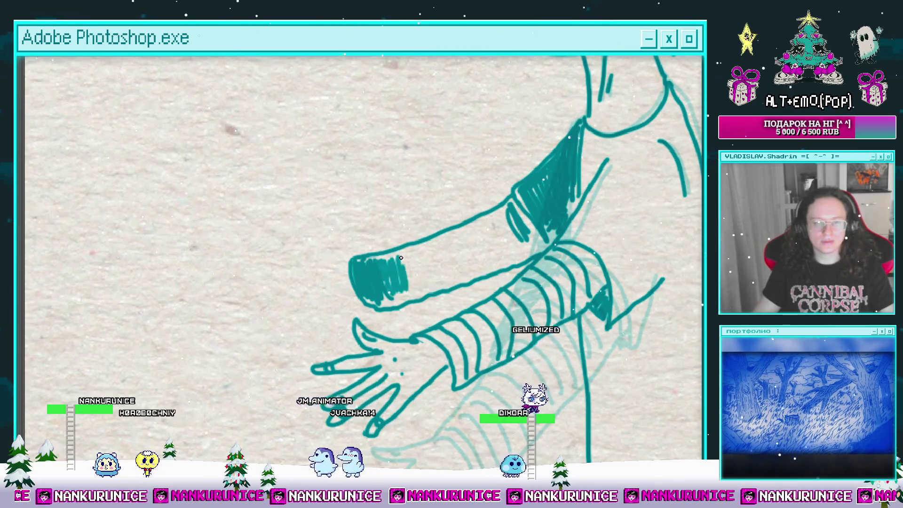
mouse_move(419, 289)
left_mouse_down()
mouse_move(423, 258)
mouse_move(451, 261)
mouse_move(495, 236)
mouse_move(478, 234)
left_mouse_up()
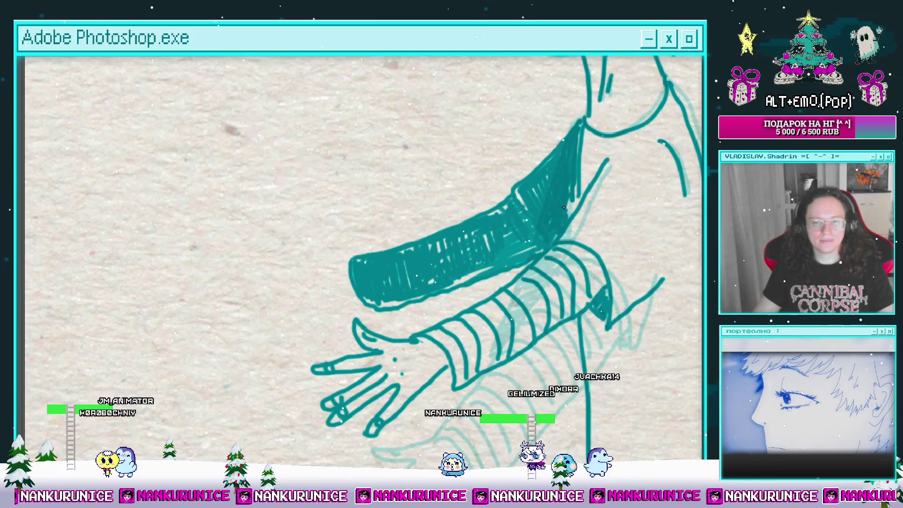
Draw a small open hand at the shaded arm's end, then rotate and zoom out the view.
scroll(564, 206, "down", 5)
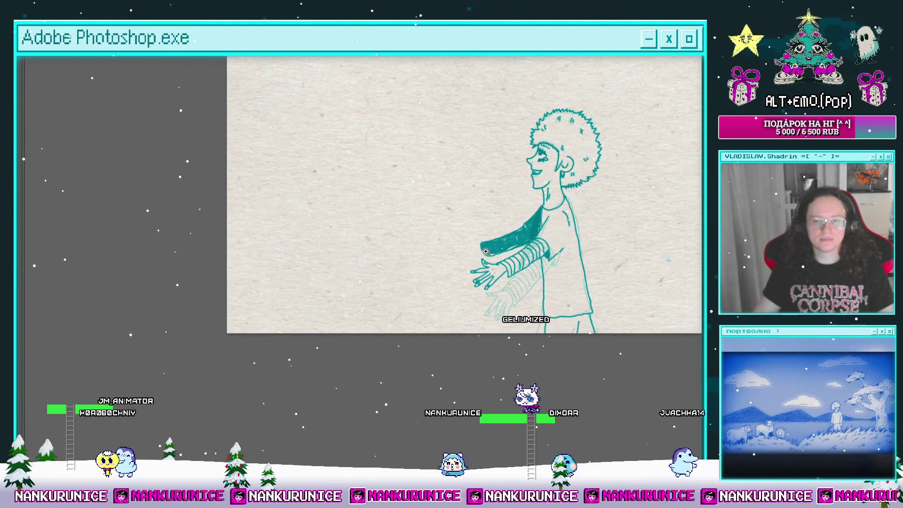
scroll(486, 251, "up", 6)
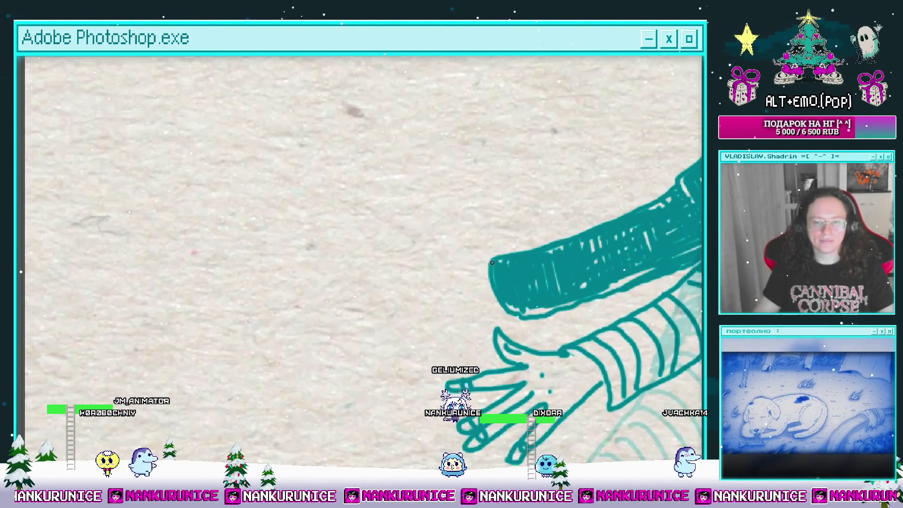
mouse_move(489, 258)
left_mouse_down()
mouse_move(440, 269)
mouse_move(464, 256)
mouse_move(449, 296)
mouse_move(474, 294)
left_mouse_up()
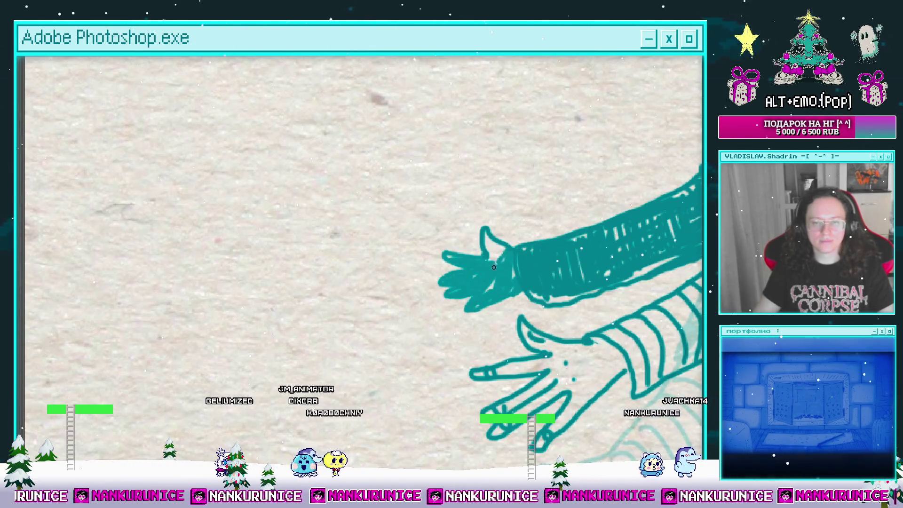
left_click_drag(491, 247, 571, 288)
scroll(571, 288, "down", 3)
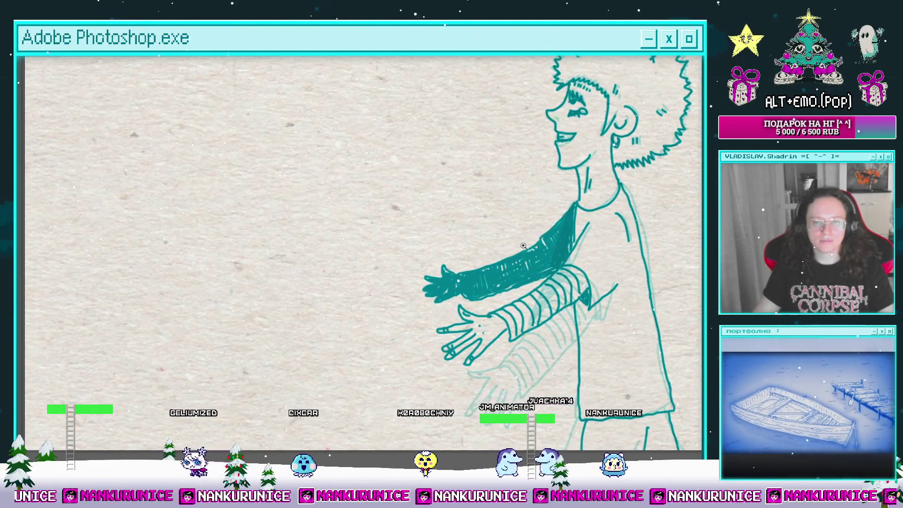
scroll(523, 246, "down", 3)
scroll(498, 237, "down", 2)
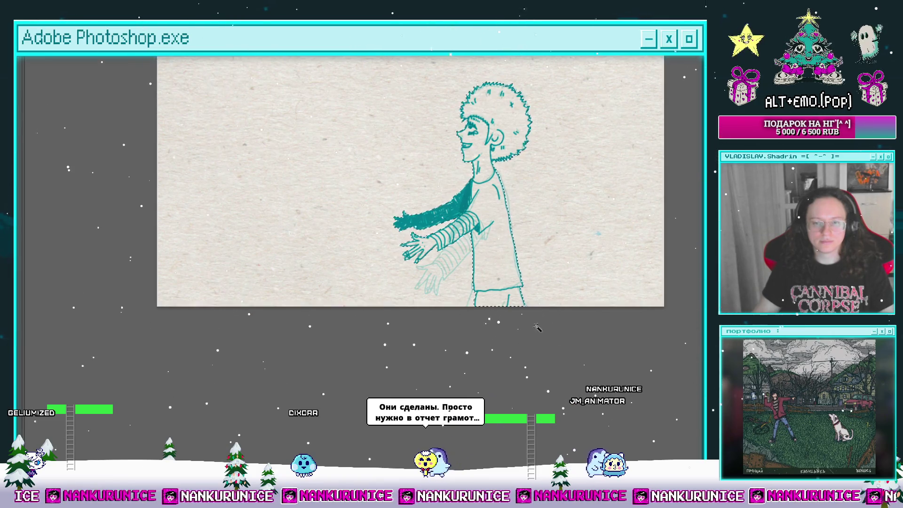
Paste the copied drawing, move it above Слой 15 and merge the two layers.
key("Tab")
key("ctrl+v")
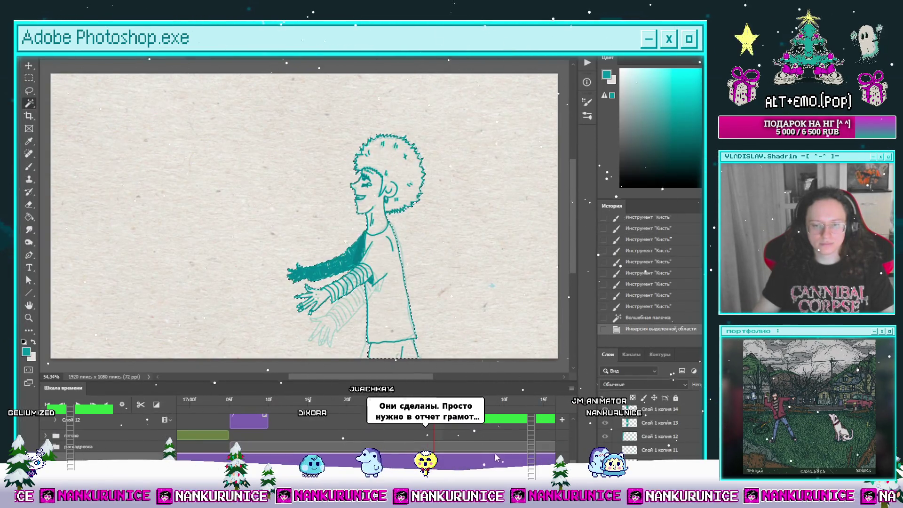
key("ctrl+bracketright")
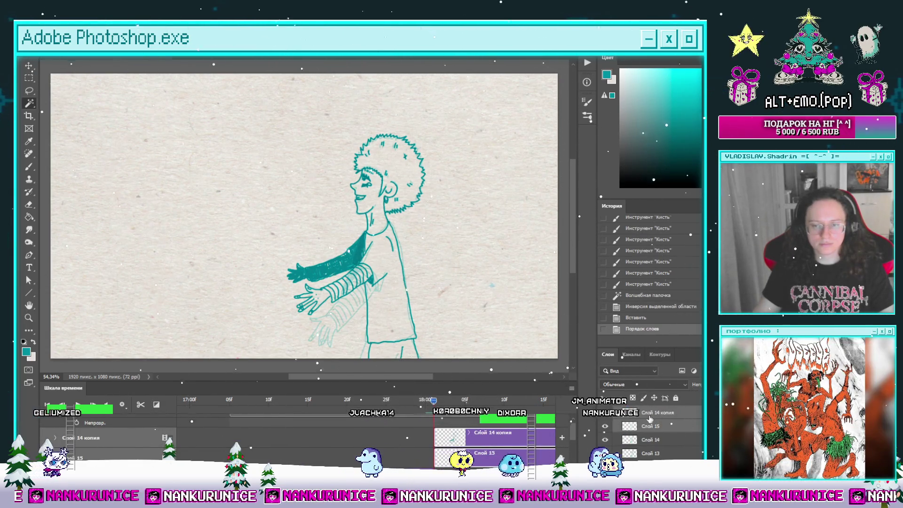
key("ctrl+e")
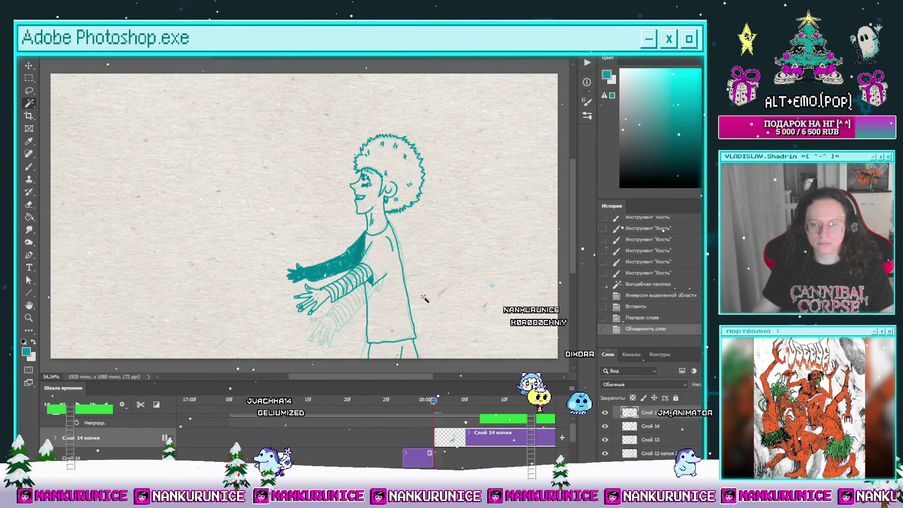
Nudge the character drawing slightly left with Free Transform and confirm it.
left_click_drag(374, 260, 398, 255)
key("l")
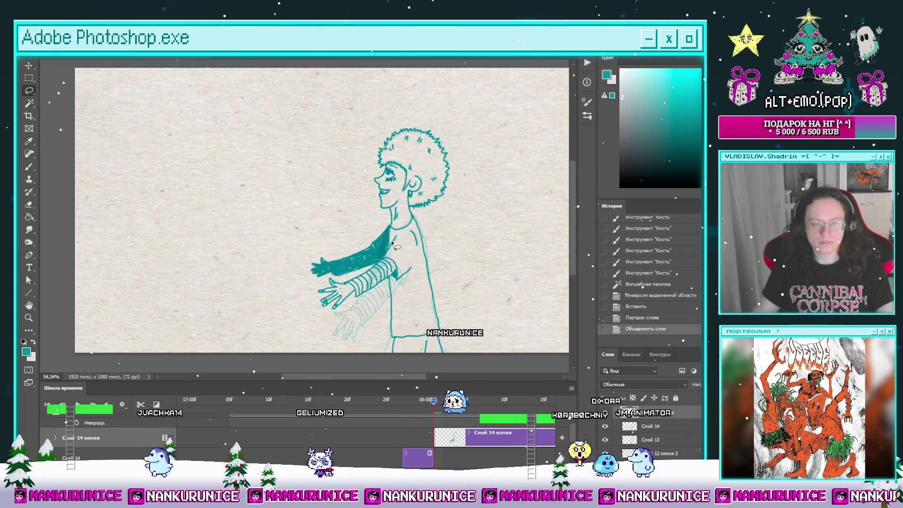
key("ctrl+t")
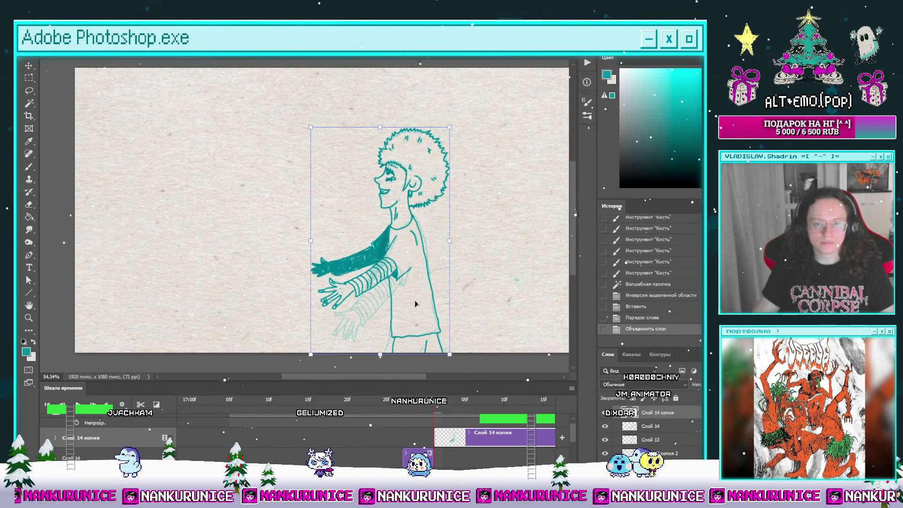
key("shift+Left")
key("shift+Left")
key("shift+Left")
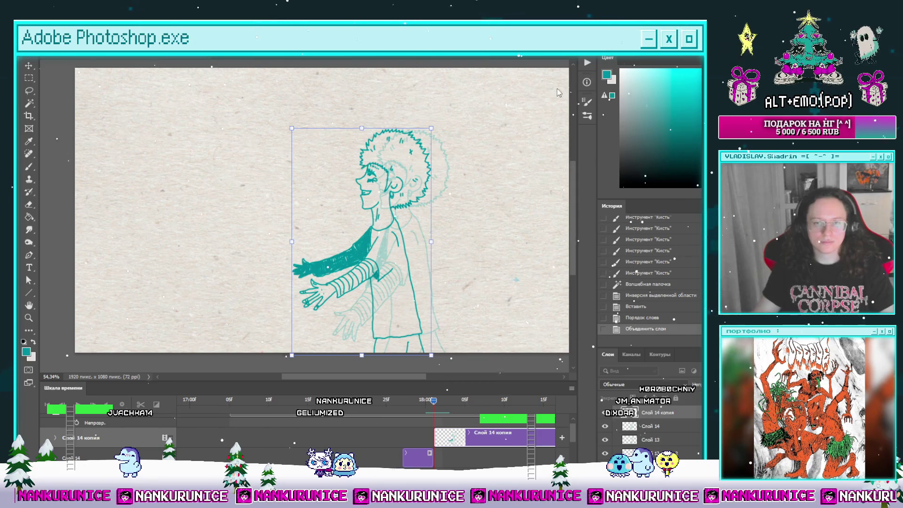
key("Return")
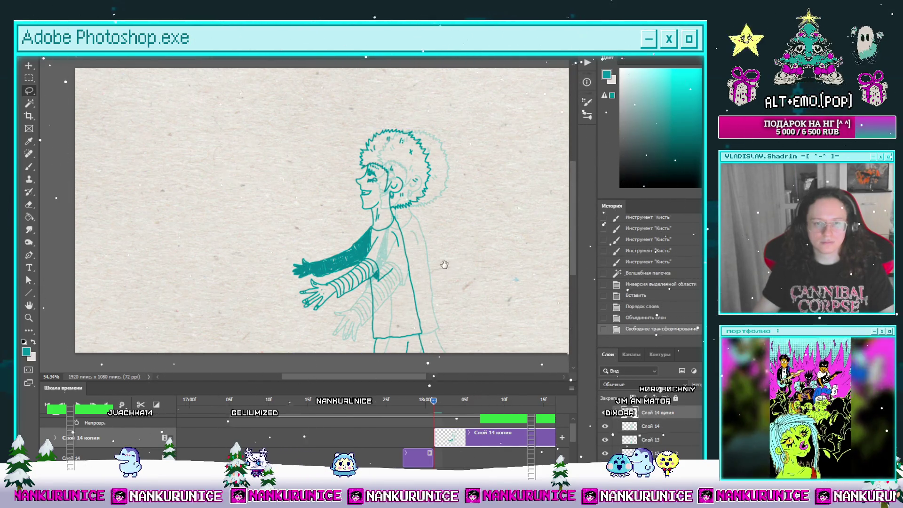
Advance a few frames, split the clip and clear the new frame's contents.
left_click_drag(444, 261, 454, 249)
key("Right")
key("Right")
key("Right")
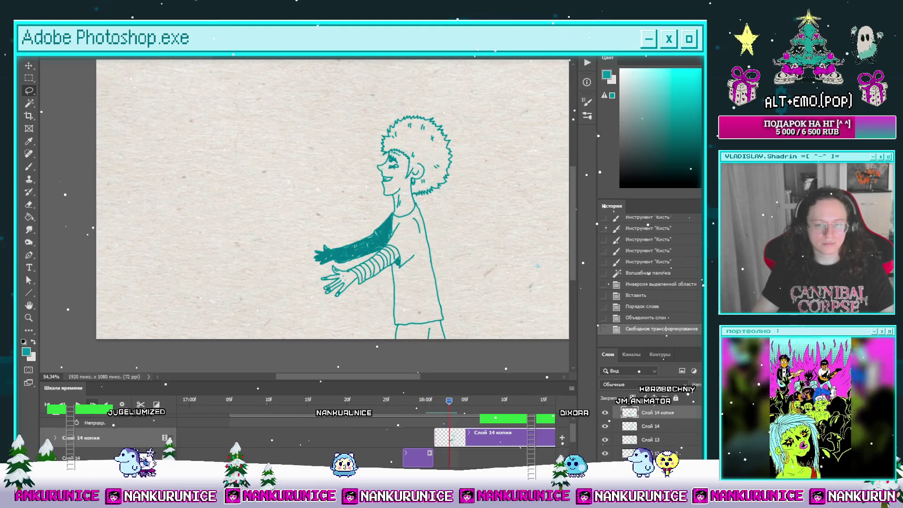
left_click(140, 404)
key("ctrl+a")
key("Delete")
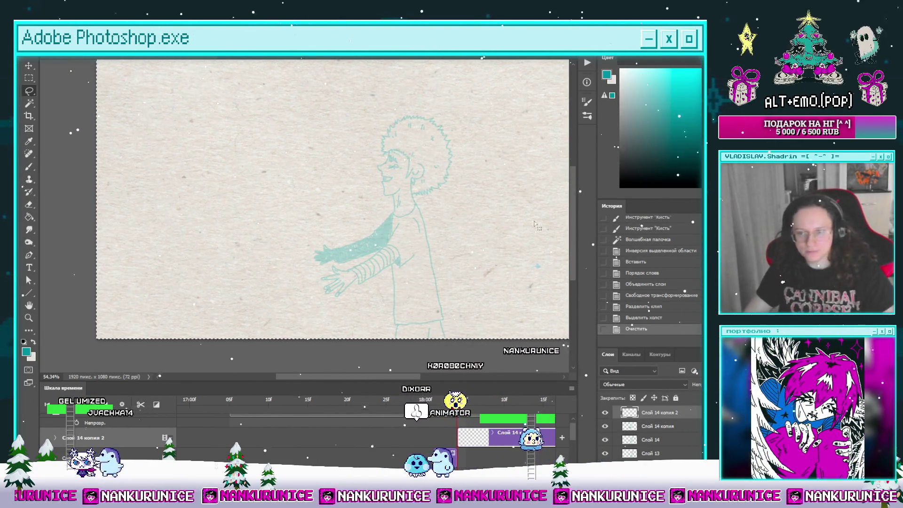
Save the document and play back the walk animation frames.
key("ctrl+s")
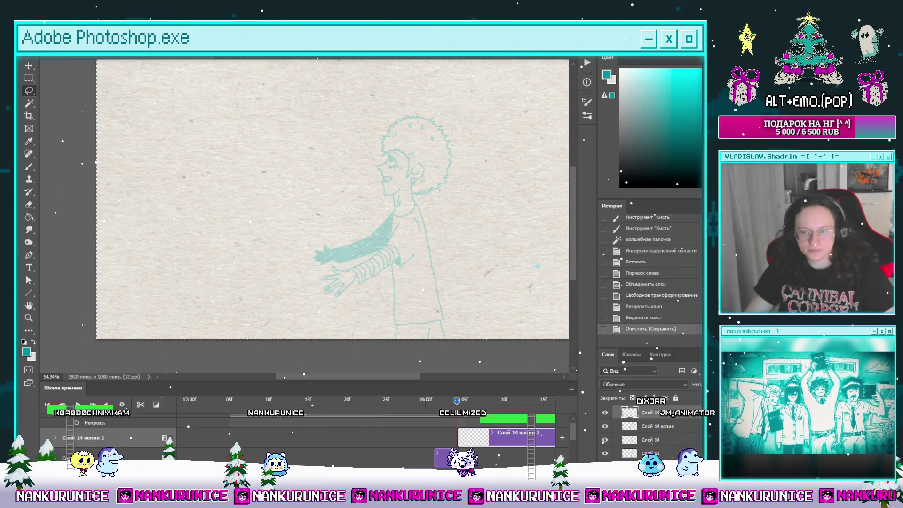
key("space")
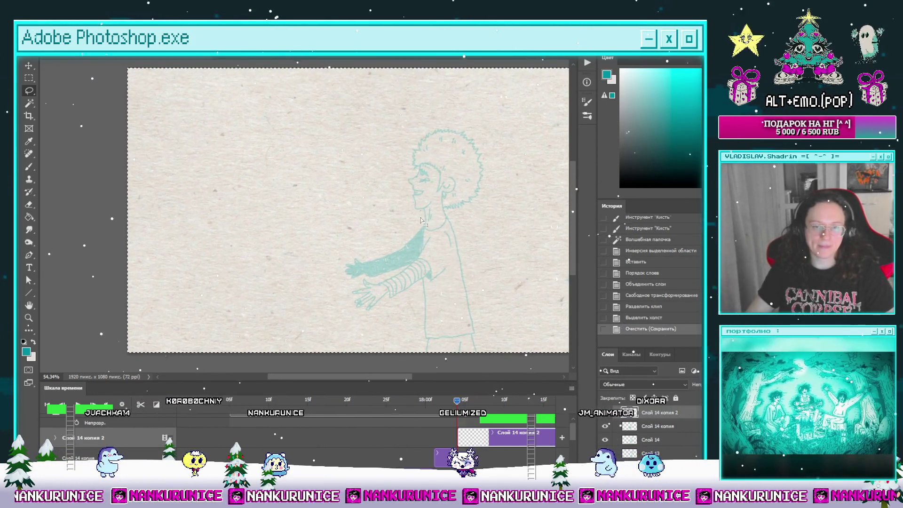
Zoom in on the face and ink the forehead line and a small cheek dot in teal.
key("f")
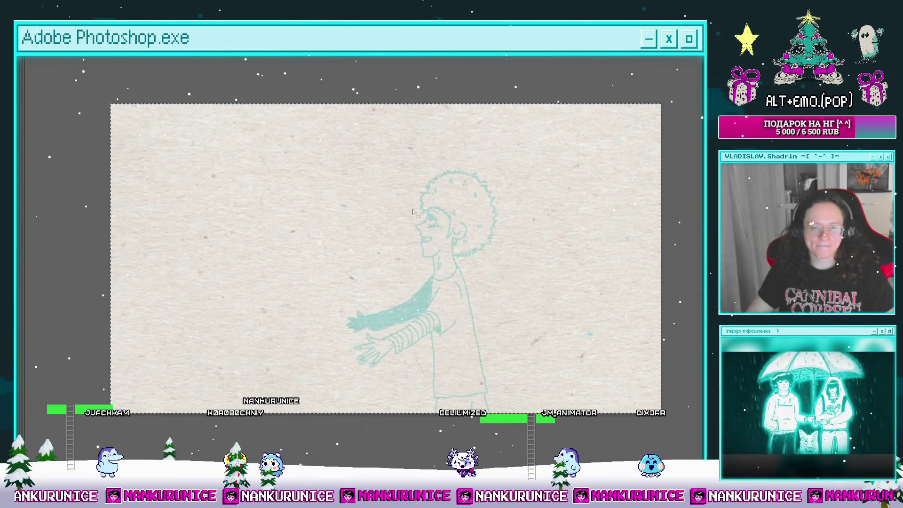
left_click(422, 222)
left_click(422, 222)
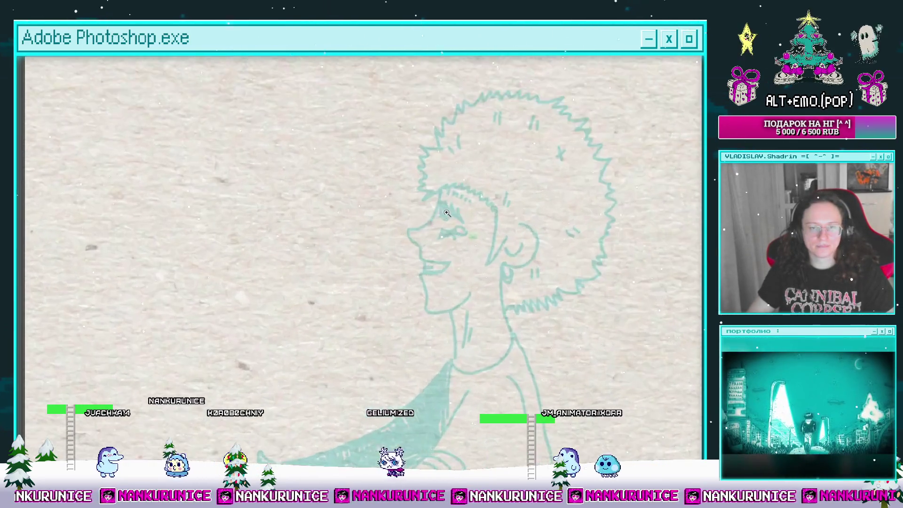
left_click(432, 202)
key("b")
left_click_drag(437, 189, 429, 217)
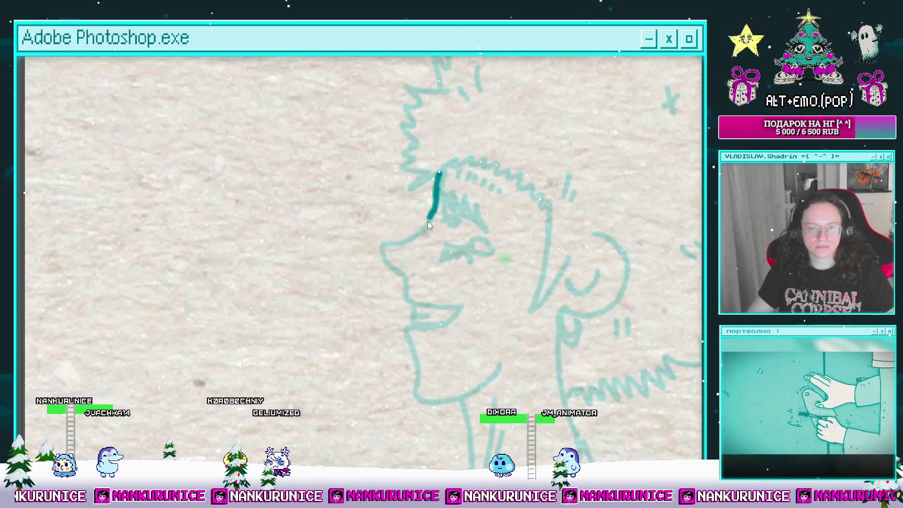
key("Tab")
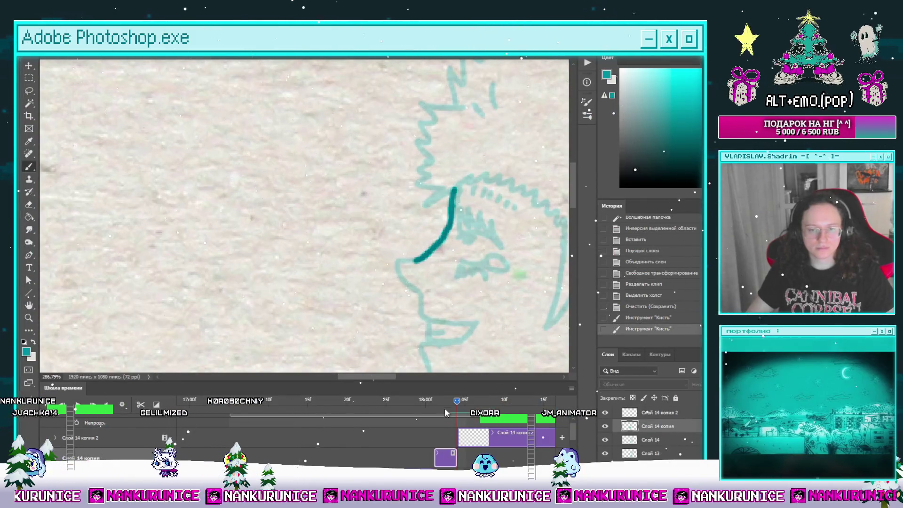
left_click(424, 278)
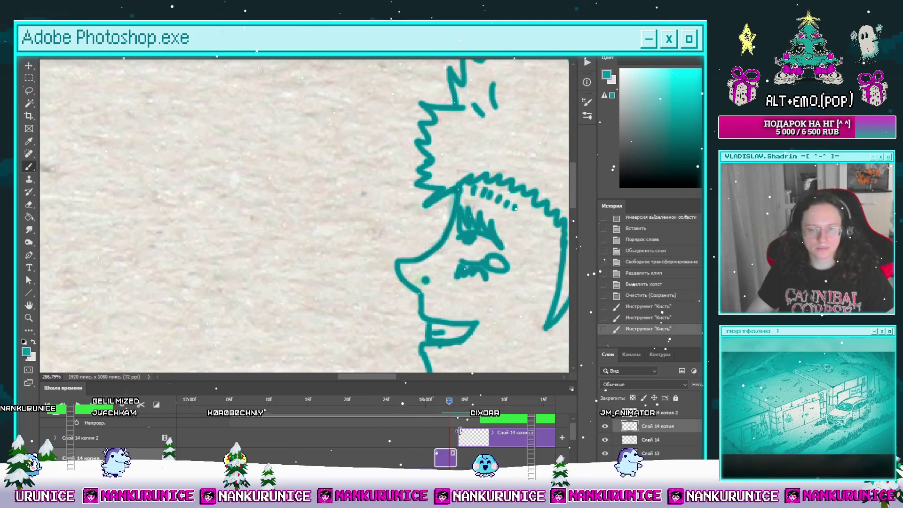
Drop the stray selection and ink the eyebrow, slanted brow line and eye strokes.
left_click(458, 405)
key("l")
key("ctrl+d")
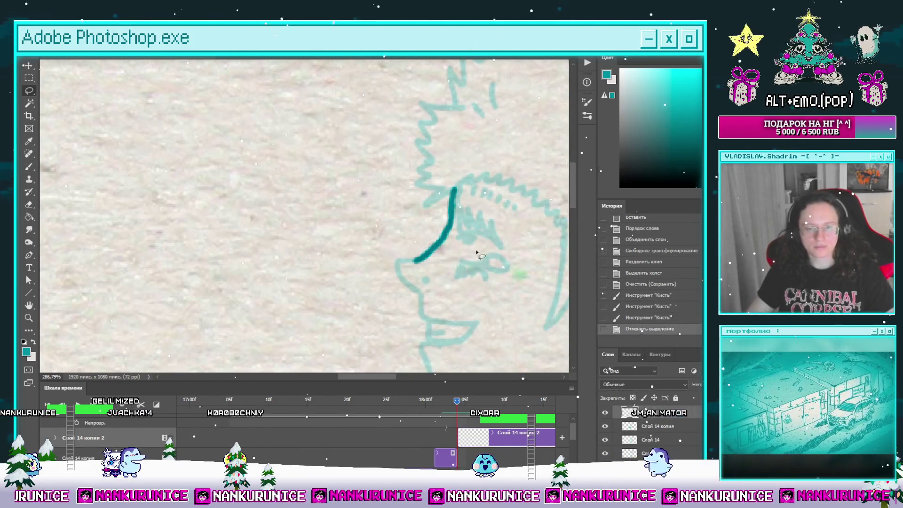
key("Tab")
mouse_move(476, 252)
left_mouse_down()
mouse_move(427, 223)
mouse_move(456, 240)
left_mouse_up()
scroll(390, 241, "up", 2)
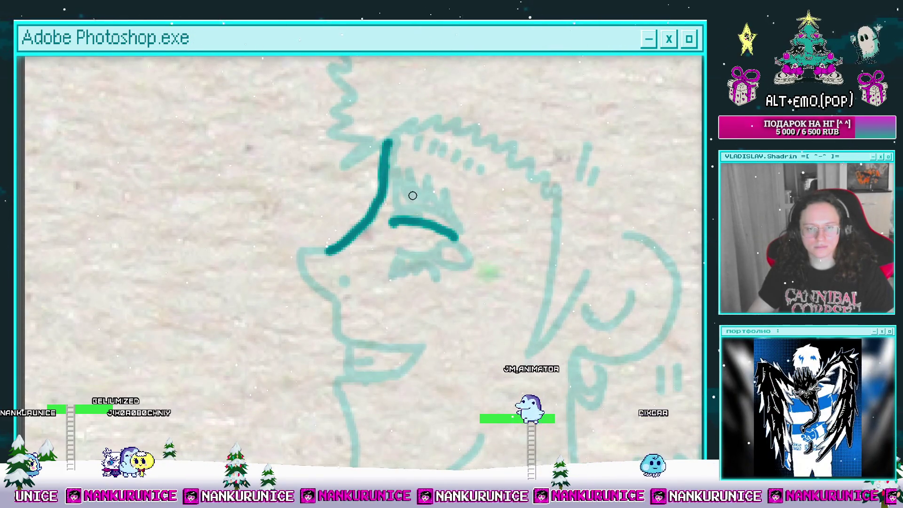
left_click_drag(417, 183, 393, 221)
left_click_drag(413, 188, 395, 216)
mouse_move(433, 250)
left_mouse_down()
mouse_move(402, 224)
mouse_move(367, 227)
left_mouse_up()
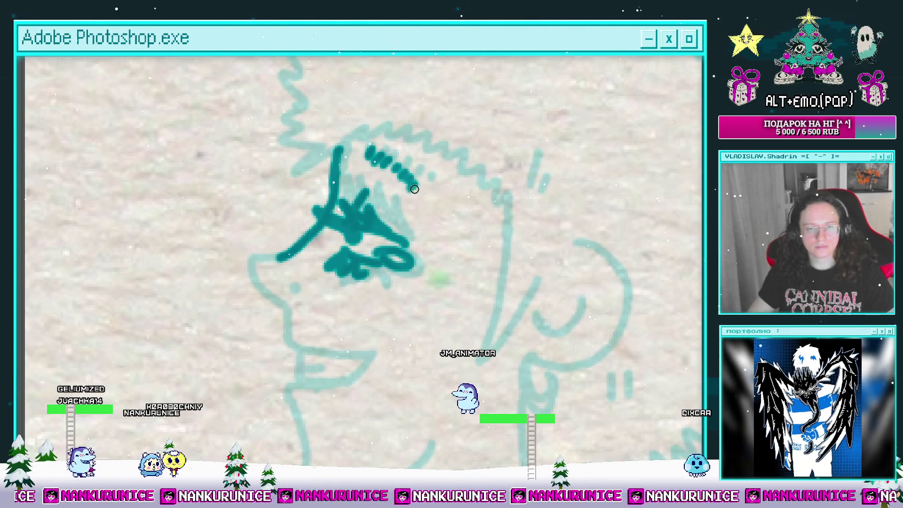
Work over the nose, lips and chin, check frame 05's sketch, and ink the hairline zigzag.
left_click_drag(427, 213, 452, 141)
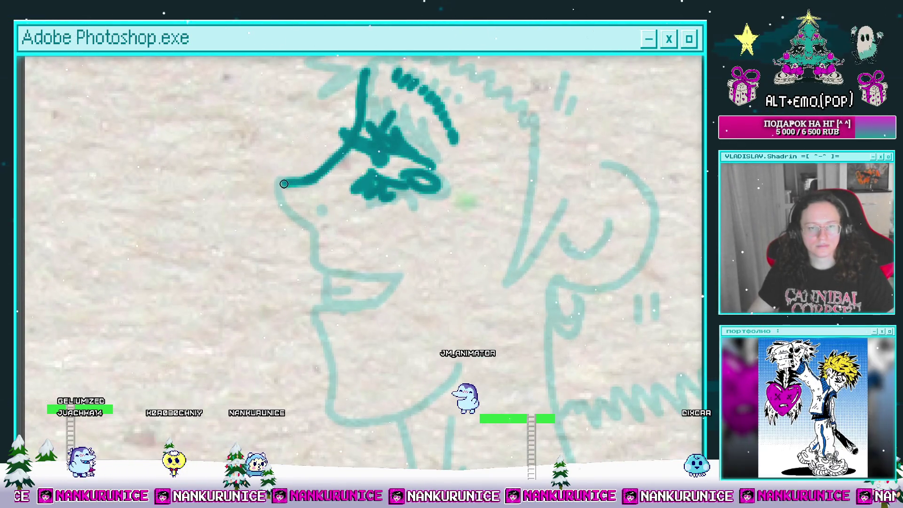
left_click_drag(324, 225, 320, 191)
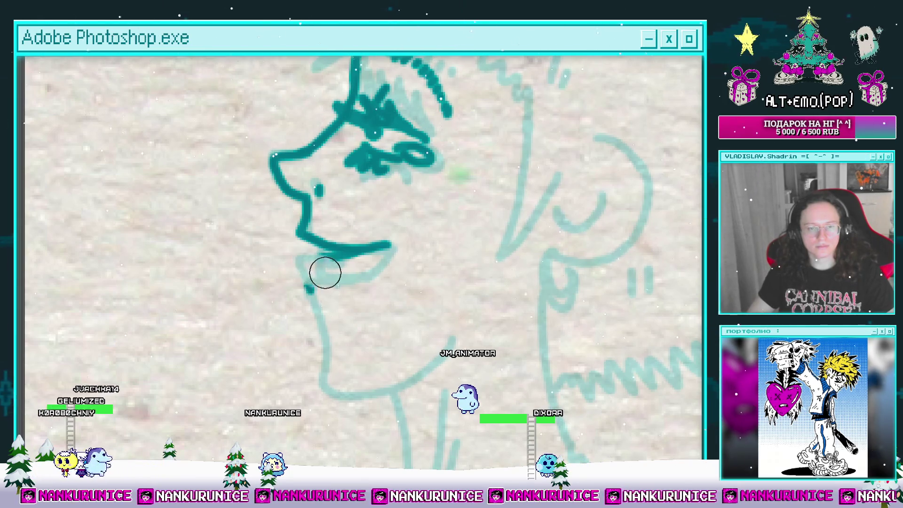
mouse_move(347, 256)
left_mouse_down()
mouse_move(389, 284)
mouse_move(341, 267)
mouse_move(350, 326)
mouse_move(443, 346)
mouse_move(508, 310)
mouse_move(345, 238)
mouse_move(357, 324)
mouse_move(336, 386)
left_mouse_up()
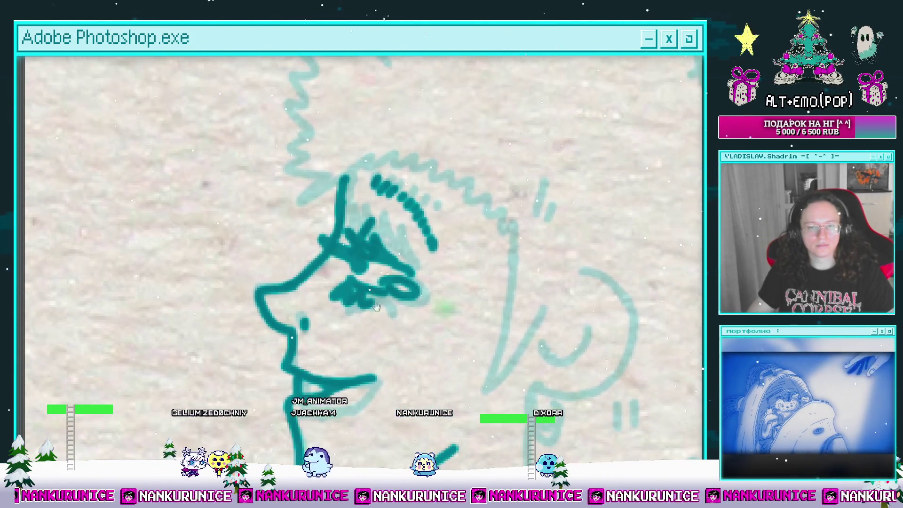
mouse_move(474, 242)
left_mouse_down()
mouse_move(439, 282)
mouse_move(467, 197)
mouse_move(413, 349)
mouse_move(505, 275)
left_mouse_up()
scroll(473, 264, "up", 3)
key("Tab")
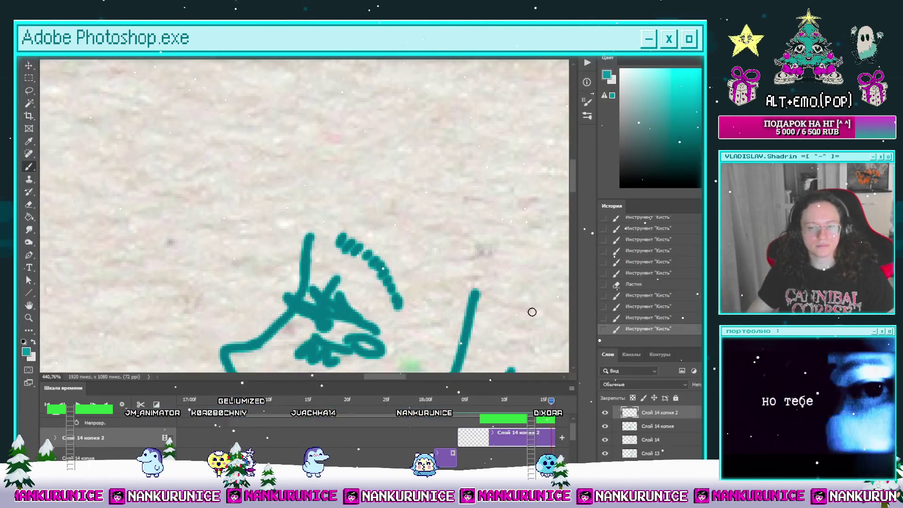
left_click(454, 397)
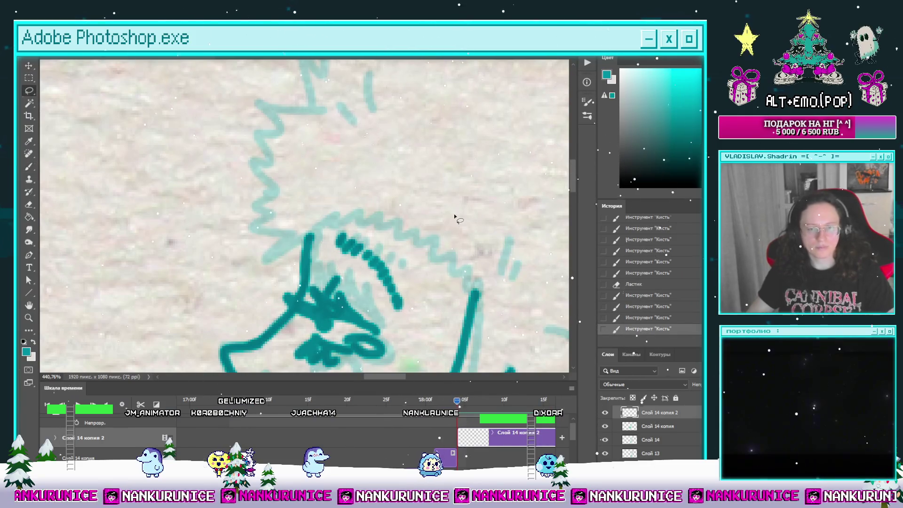
key("Tab")
mouse_move(480, 273)
left_mouse_down()
mouse_move(428, 217)
mouse_move(365, 204)
mouse_move(312, 218)
left_mouse_up()
scroll(311, 218, "down", 3)
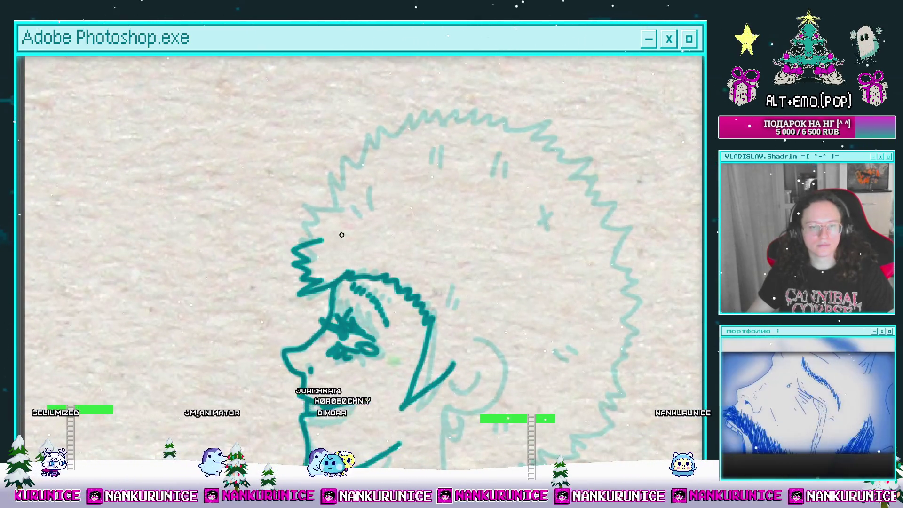
Extend the zigzag afro outline rightward and down around the back of the head.
mouse_move(341, 234)
left_mouse_down()
mouse_move(324, 257)
mouse_move(363, 216)
mouse_move(355, 234)
mouse_move(375, 202)
mouse_move(324, 198)
mouse_move(366, 186)
left_mouse_up()
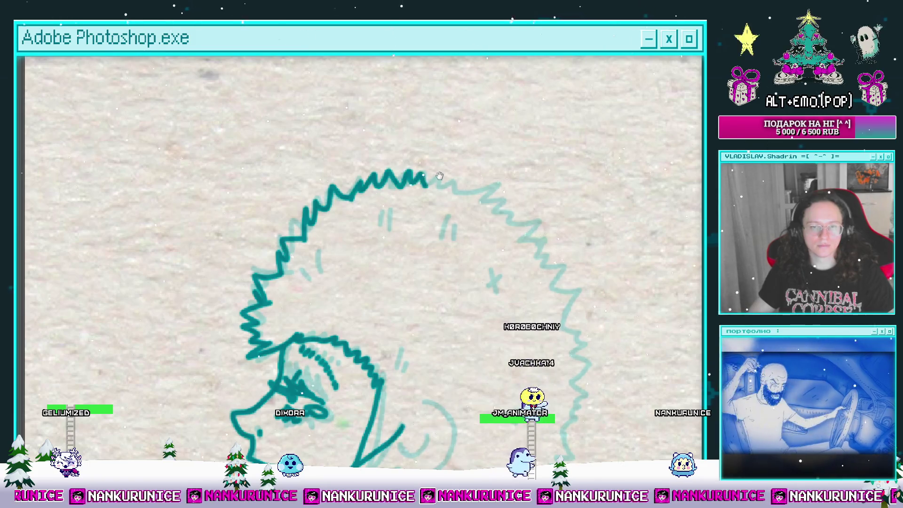
mouse_move(439, 175)
left_mouse_down()
mouse_move(421, 142)
mouse_move(475, 167)
mouse_move(440, 146)
left_mouse_up()
mouse_move(444, 134)
left_mouse_down()
mouse_move(504, 182)
mouse_move(499, 161)
left_mouse_up()
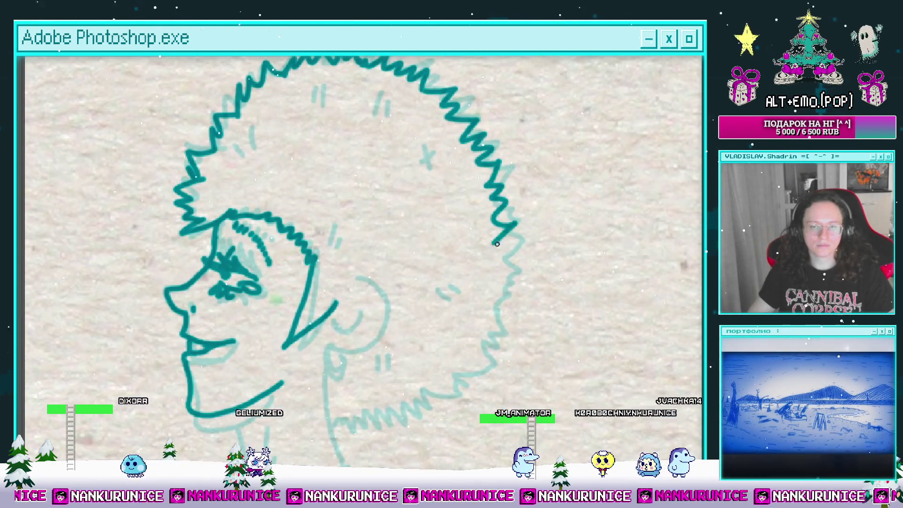
left_click_drag(497, 243, 519, 201)
mouse_move(504, 236)
left_mouse_down()
mouse_move(524, 192)
mouse_move(531, 239)
mouse_move(362, 320)
mouse_move(391, 287)
left_mouse_up()
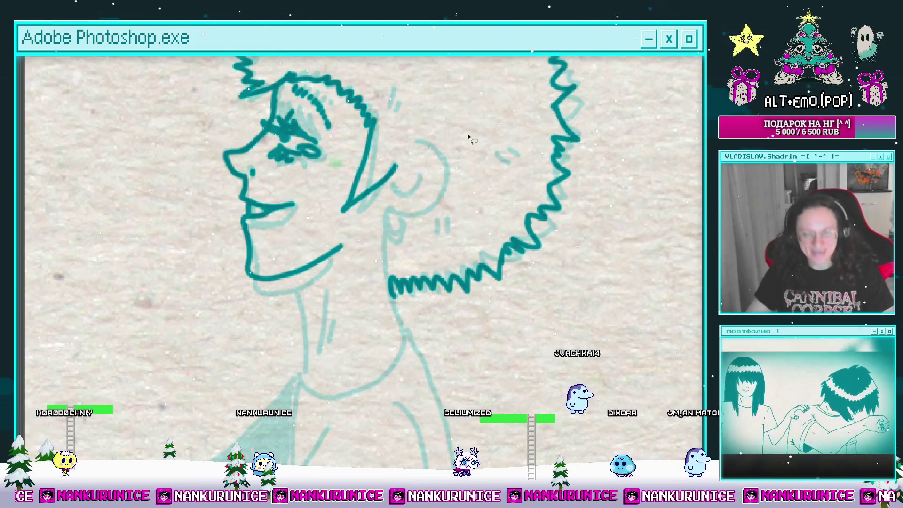
Work around the ear and neck, undoing the last ear stroke to redo it.
mouse_move(467, 203)
left_mouse_down()
mouse_move(479, 207)
mouse_move(480, 198)
left_mouse_up()
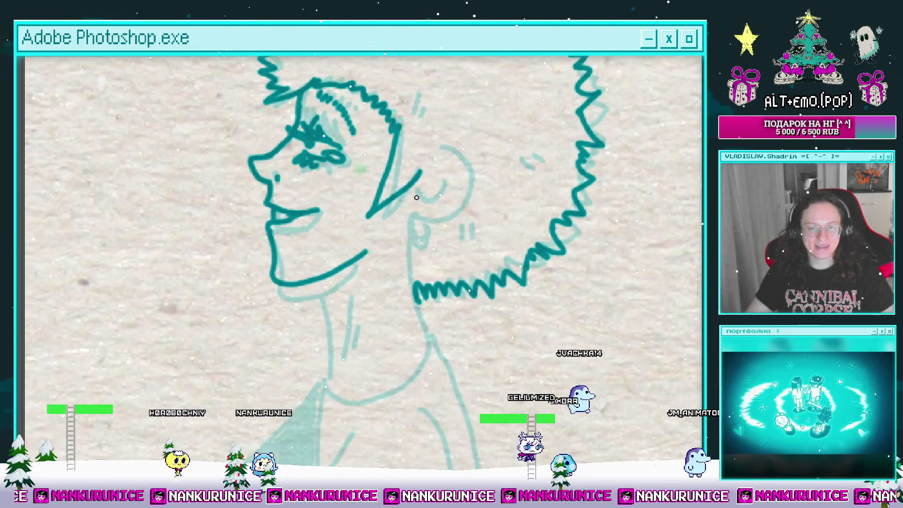
scroll(339, 234, "down", 3)
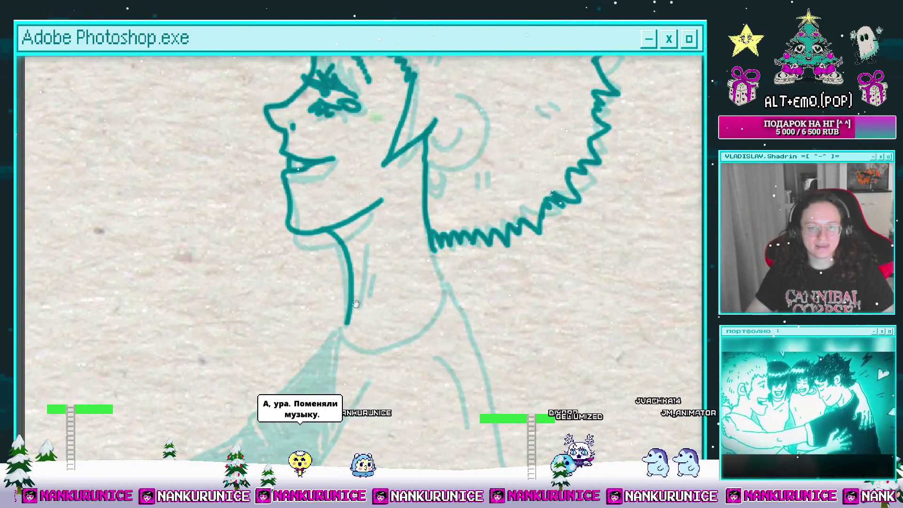
scroll(408, 255, "right", 1)
scroll(397, 253, "left", 2)
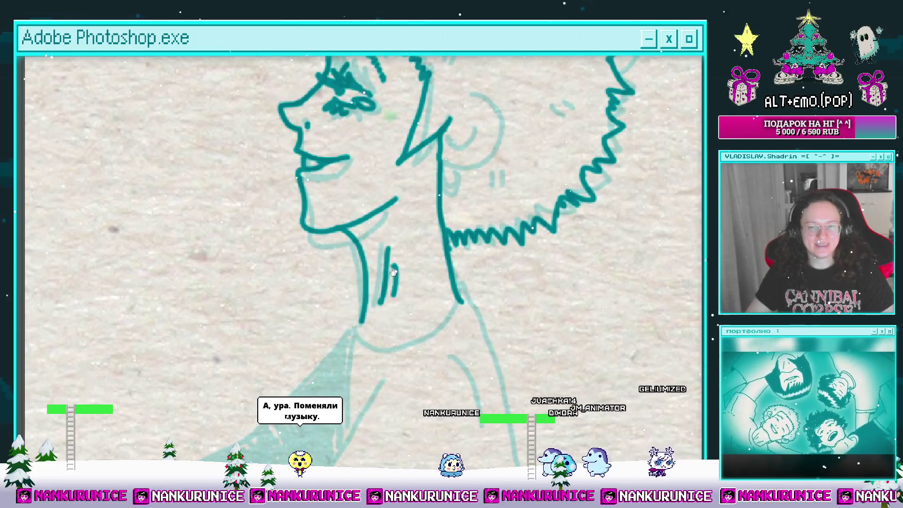
scroll(410, 273, "up", 2)
scroll(410, 273, "up", 3)
scroll(474, 218, "right", 2)
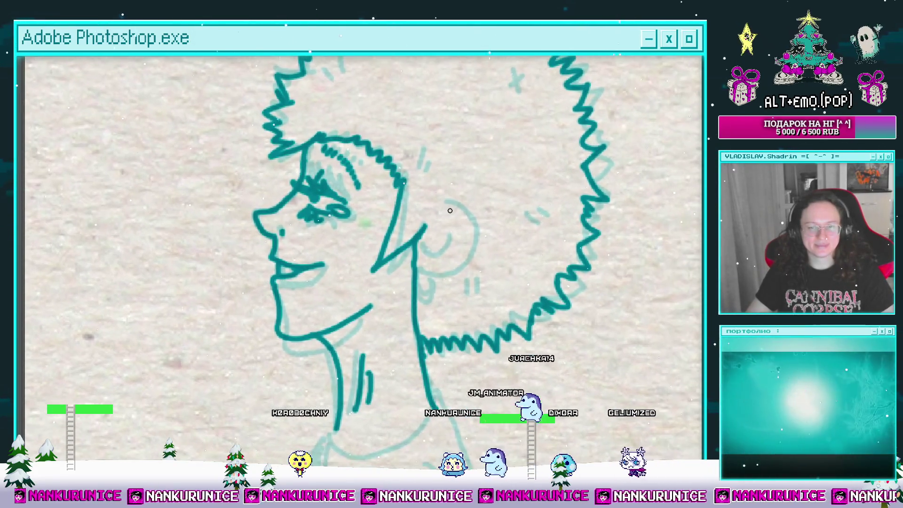
scroll(439, 213, "down", 2)
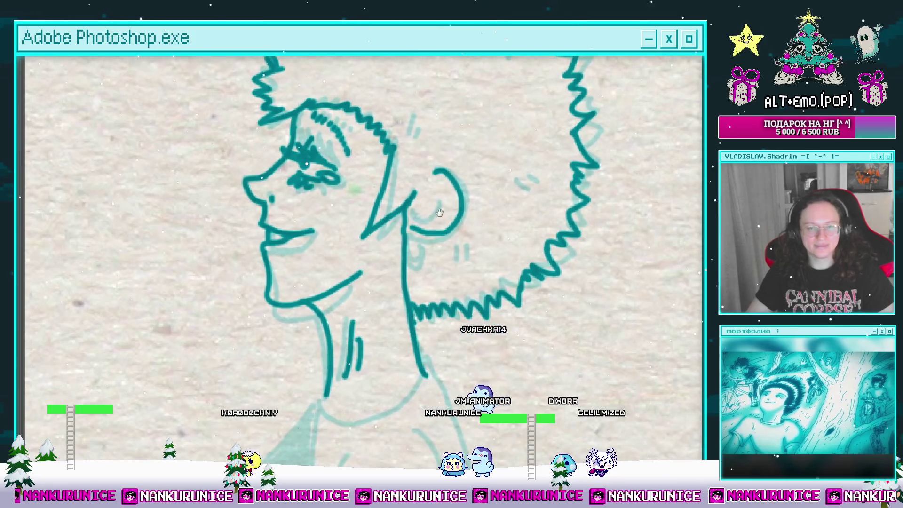
key("ctrl+z")
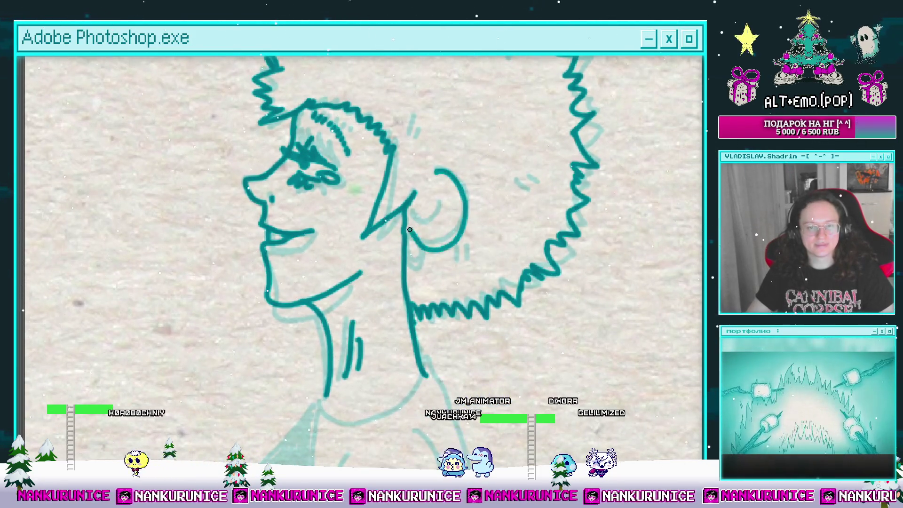
Draw an X mark and a short tick inside the hair, then bring the face and neck back into view.
scroll(420, 257, "up", 1)
scroll(448, 235, "up", 1)
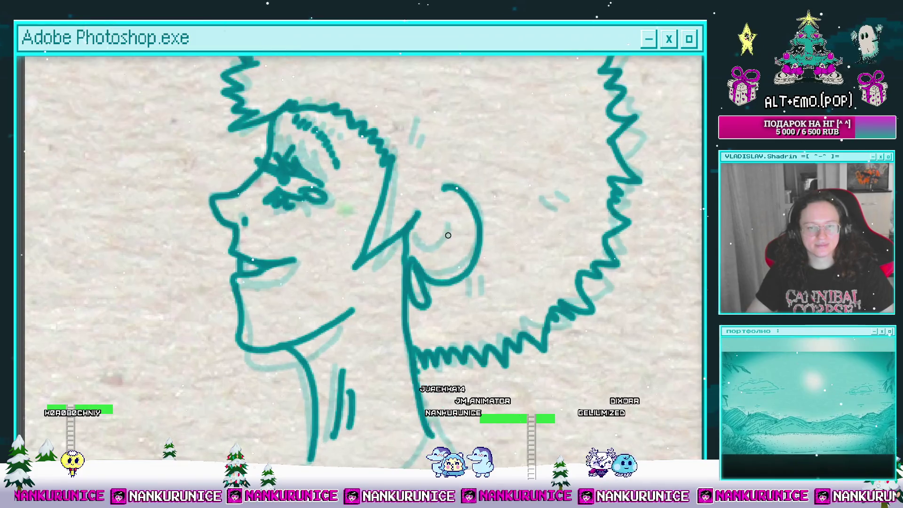
scroll(430, 231, "up", 4)
scroll(466, 202, "up", 5)
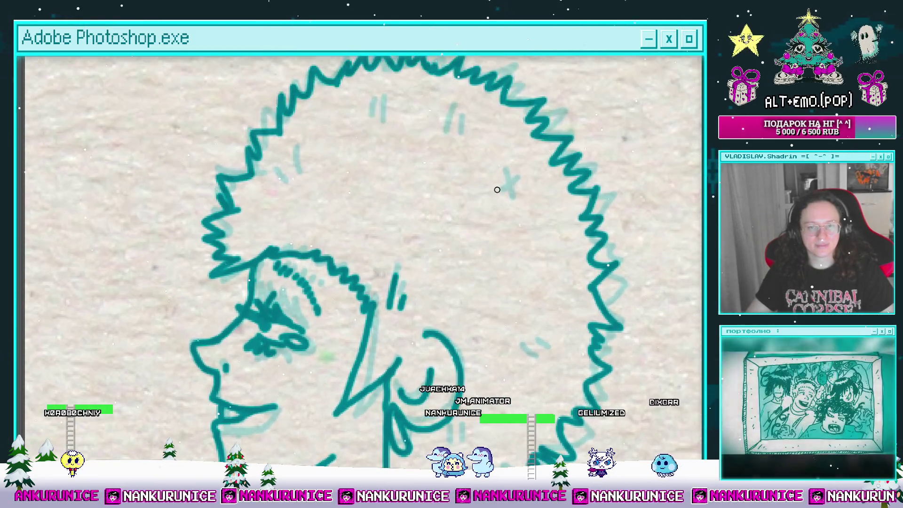
left_click_drag(511, 176, 485, 194)
left_click_drag(428, 121, 488, 180)
mouse_move(462, 164)
left_mouse_down()
mouse_move(478, 140)
mouse_move(428, 142)
left_mouse_up()
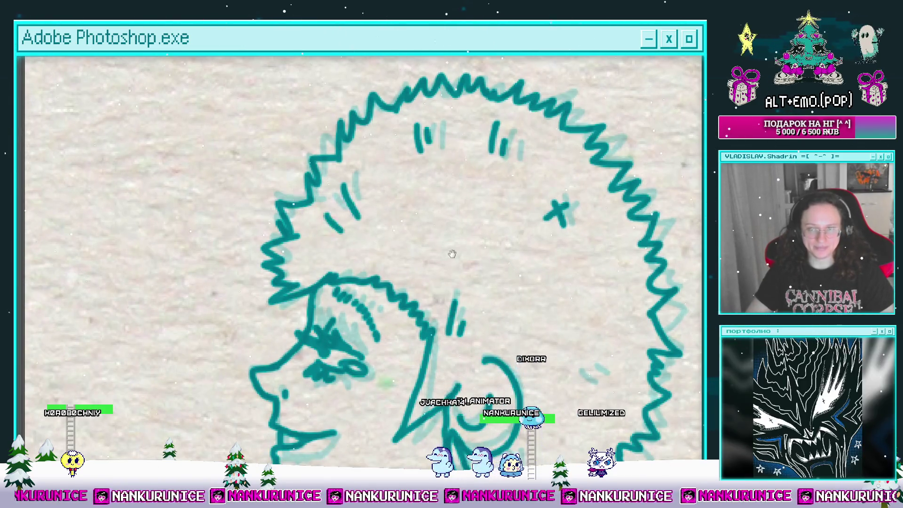
left_click_drag(452, 253, 348, 145)
left_click_drag(487, 284, 459, 233)
scroll(427, 234, "down", 2)
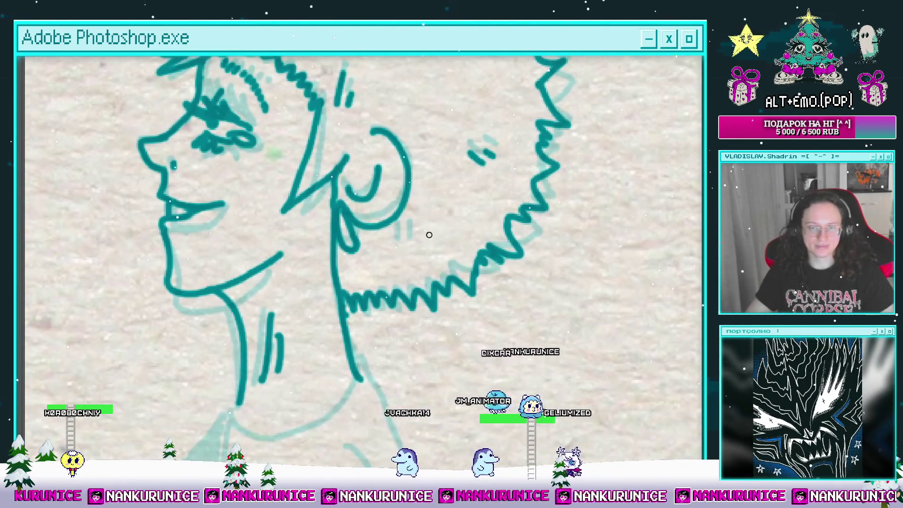
scroll(413, 250, "down", 2)
mouse_move(445, 193)
left_mouse_down()
mouse_move(456, 189)
mouse_move(461, 200)
mouse_move(508, 146)
left_mouse_up()
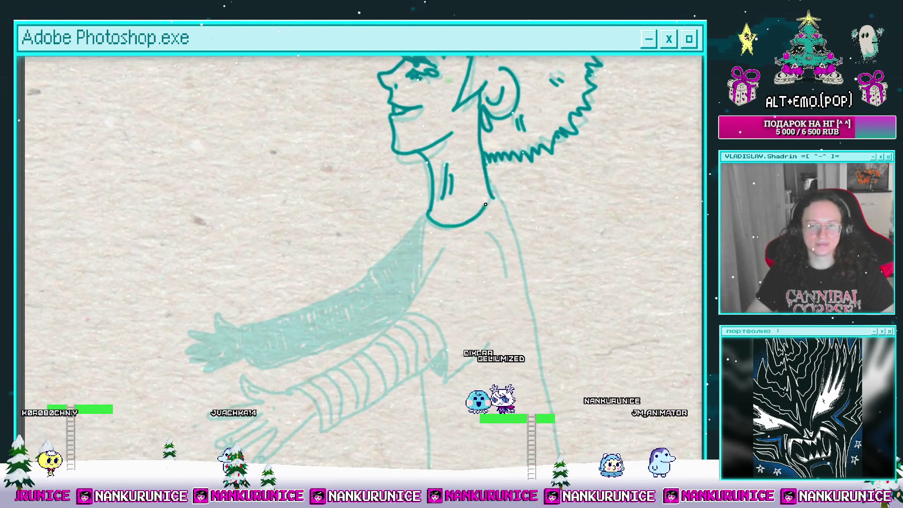
Ink the sleeve's underside and lower right corner, erasing the bottom of the inner cuff line.
mouse_move(444, 226)
left_mouse_down()
mouse_move(450, 178)
mouse_move(499, 179)
mouse_move(463, 155)
mouse_move(472, 166)
left_mouse_up()
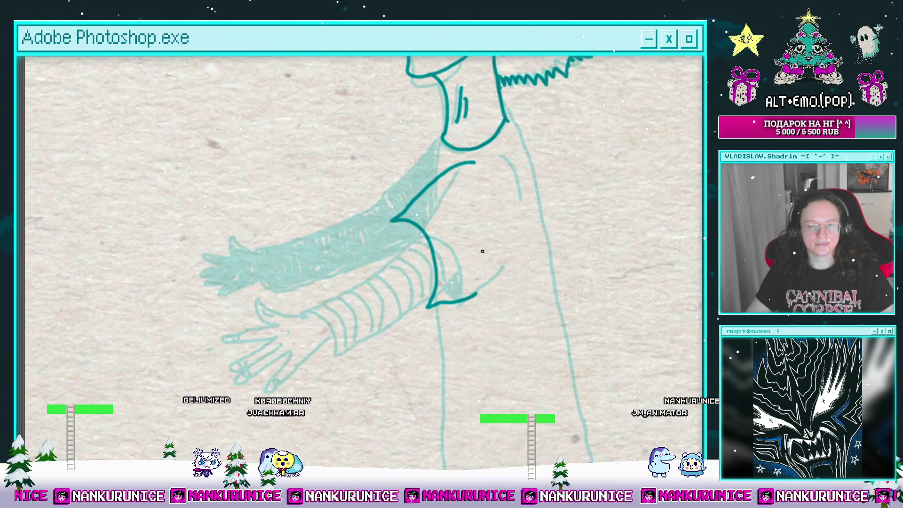
mouse_move(505, 188)
left_mouse_down()
mouse_move(528, 201)
mouse_move(479, 208)
left_mouse_up()
mouse_move(415, 220)
left_mouse_down()
mouse_move(410, 268)
mouse_move(519, 257)
mouse_move(475, 229)
mouse_move(499, 261)
mouse_move(536, 243)
left_mouse_up()
key("e")
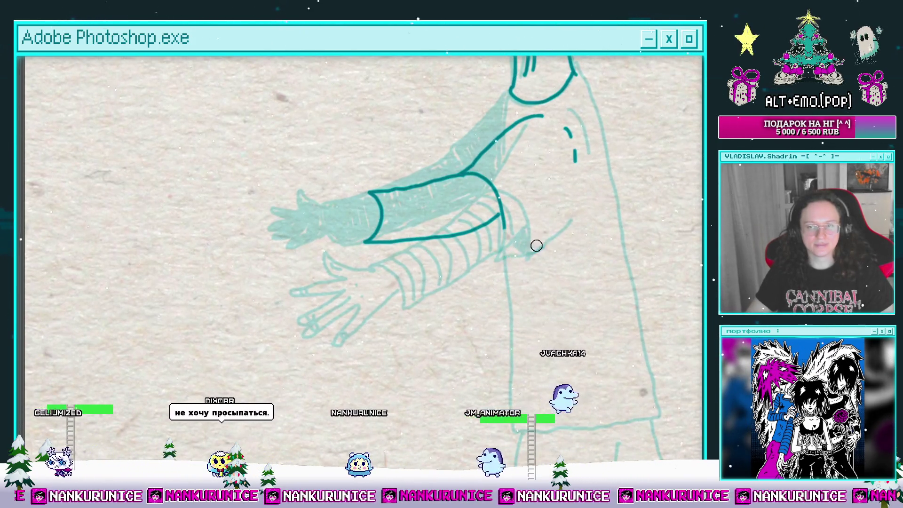
key("b")
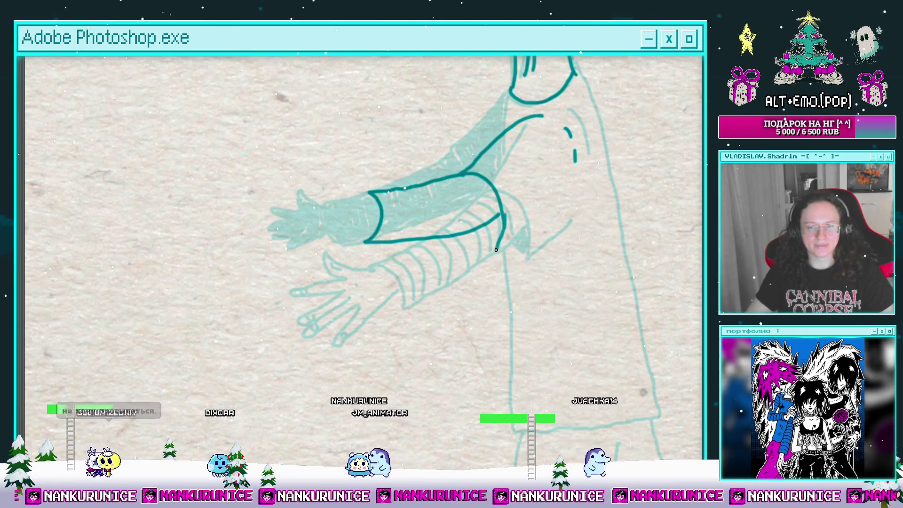
mouse_move(500, 218)
left_mouse_down()
mouse_move(541, 233)
mouse_move(509, 241)
left_mouse_up()
scroll(397, 215, "up", 1)
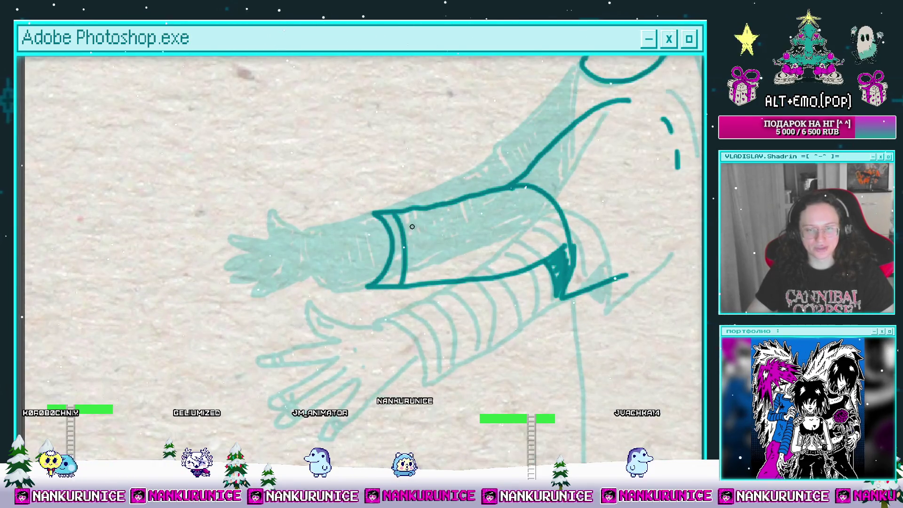
left_click_drag(407, 266, 405, 283)
Add curved stripes to the sleeve cuff and draw the thumb rising from it.
left_click_drag(412, 214, 410, 282)
left_click_drag(410, 282, 373, 303)
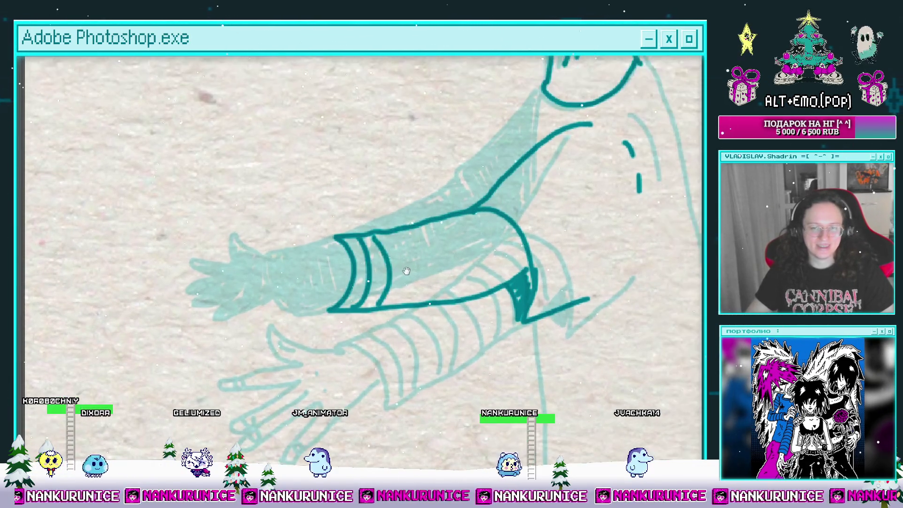
mouse_move(414, 231)
left_mouse_down()
mouse_move(395, 297)
mouse_move(426, 259)
left_mouse_up()
mouse_move(435, 218)
left_mouse_down()
mouse_move(437, 296)
mouse_move(466, 288)
left_mouse_up()
mouse_move(493, 217)
left_mouse_down()
mouse_move(433, 200)
mouse_move(502, 269)
left_mouse_up()
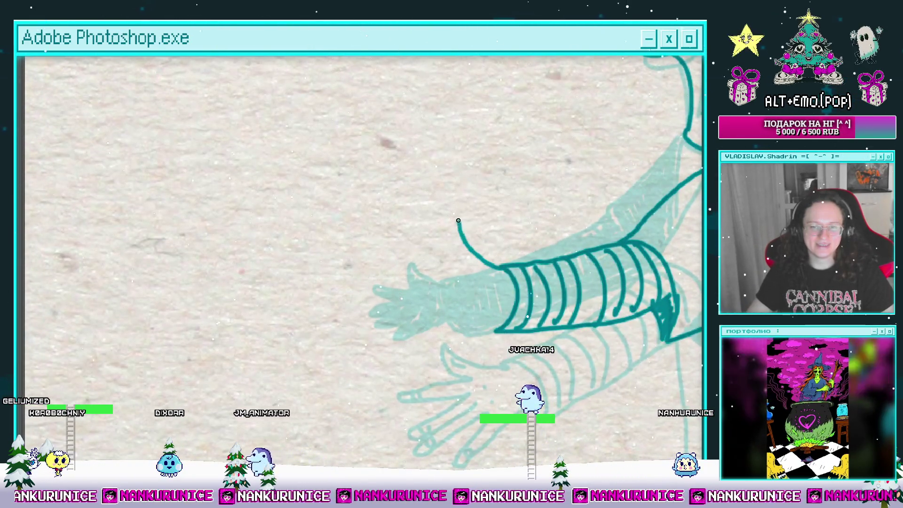
mouse_move(500, 269)
left_mouse_down()
mouse_move(452, 223)
mouse_move(466, 264)
mouse_move(492, 248)
mouse_move(494, 261)
mouse_move(450, 277)
left_mouse_up()
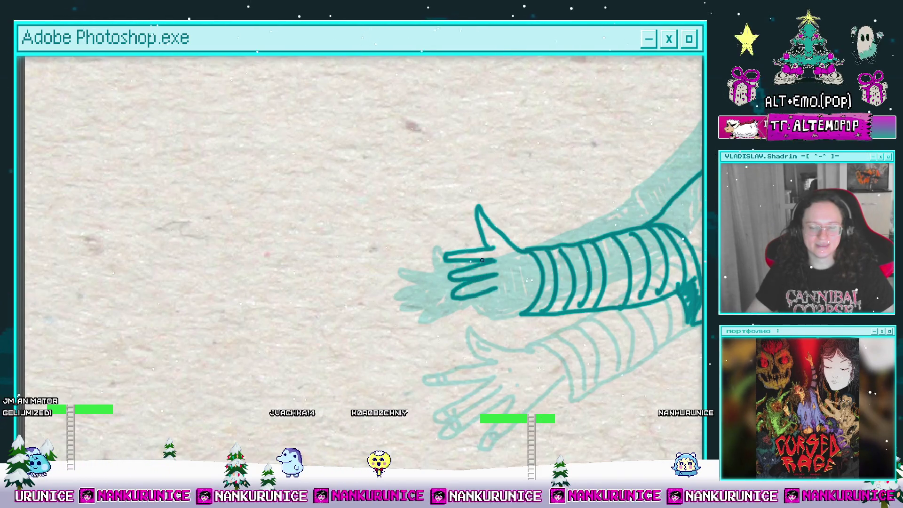
Bring the hand into view, fit the whole figure, then zoom back in on the arm and hand.
left_click_drag(497, 242, 471, 190)
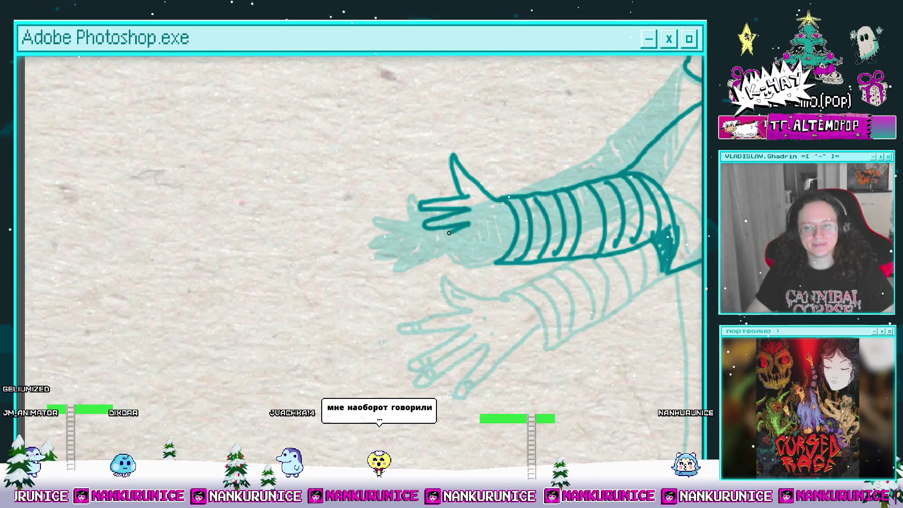
scroll(438, 237, "up", 1)
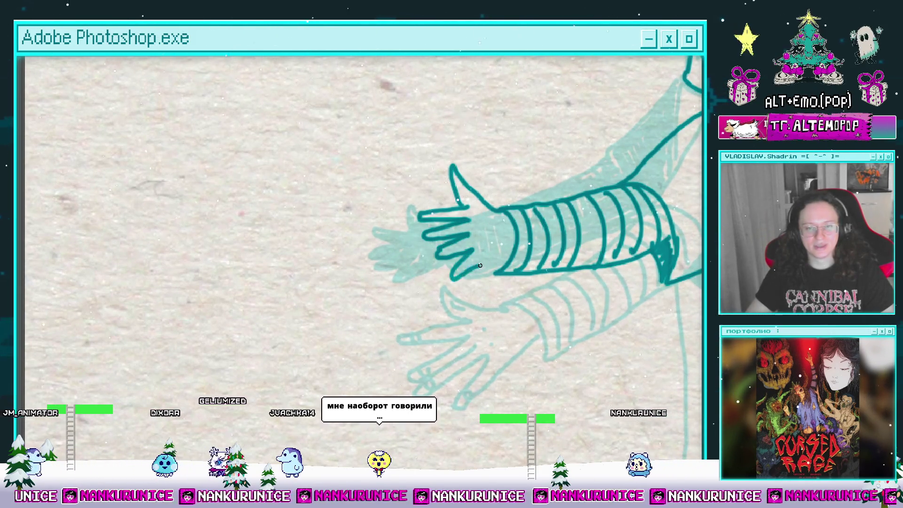
scroll(474, 271, "up", 1)
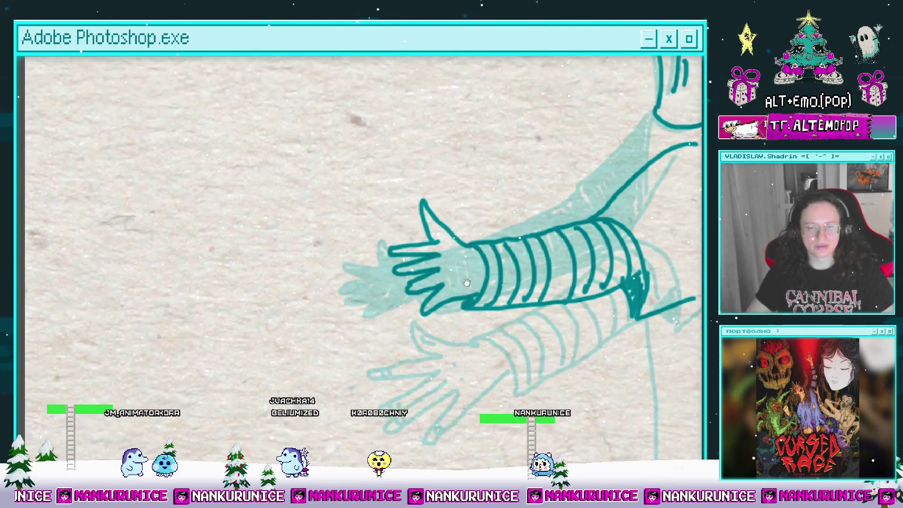
scroll(472, 273, "up", 2)
scroll(417, 274, "up", 2)
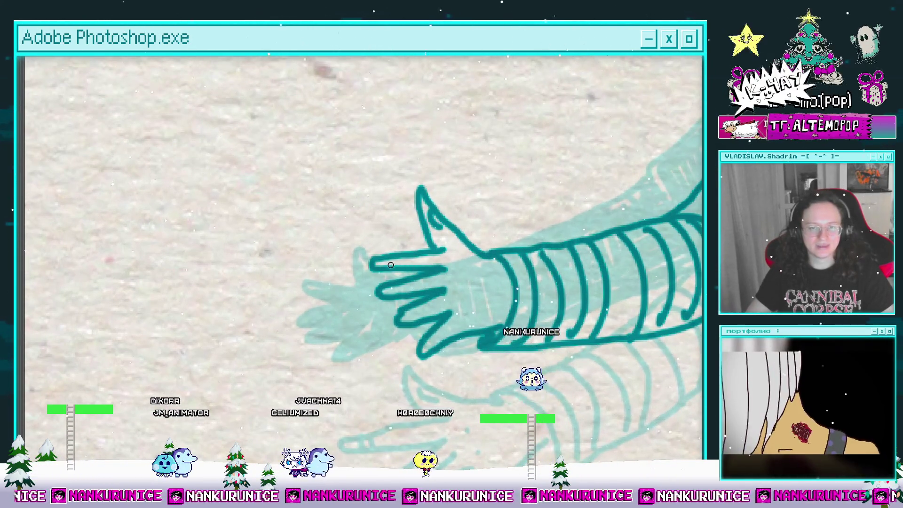
scroll(409, 259, "down", 3)
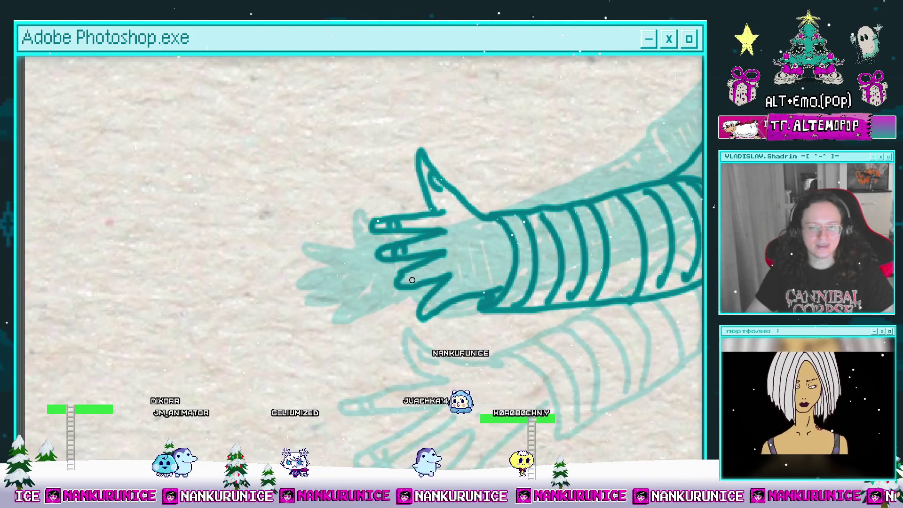
key("ctrl+0")
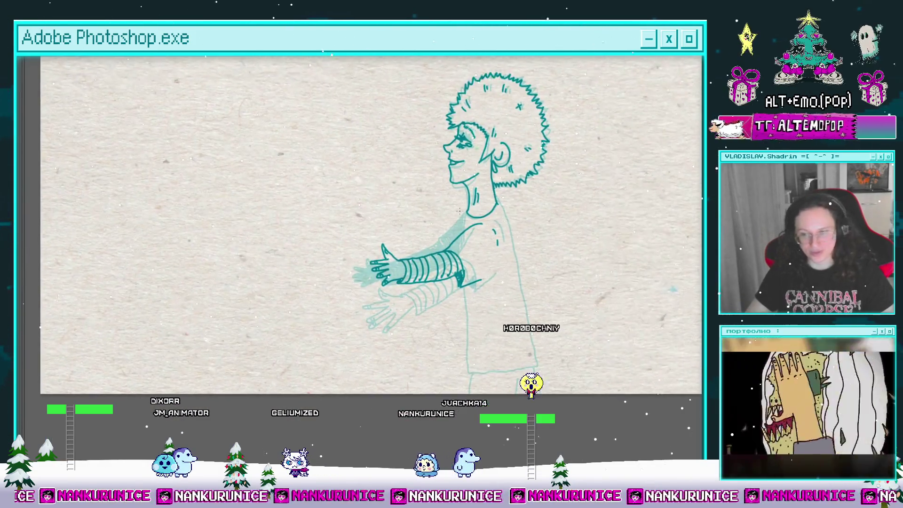
left_click(466, 235)
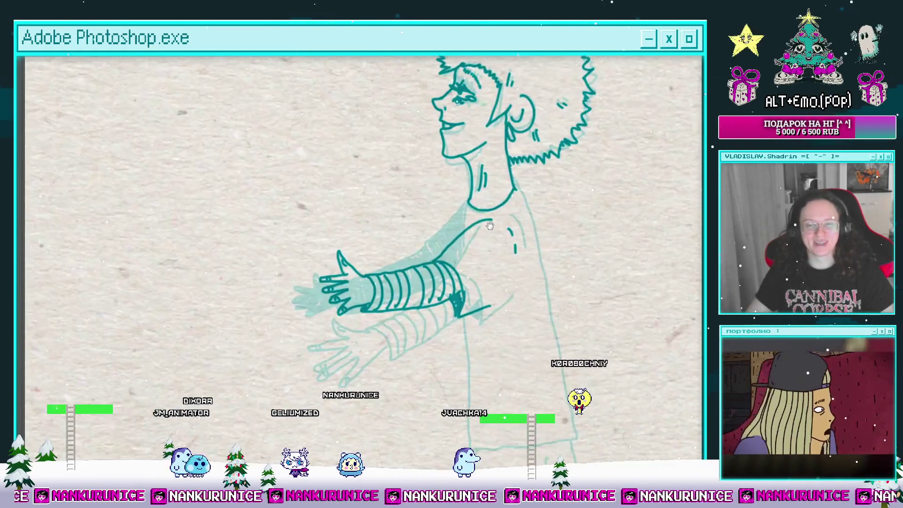
left_click_drag(442, 194, 455, 211)
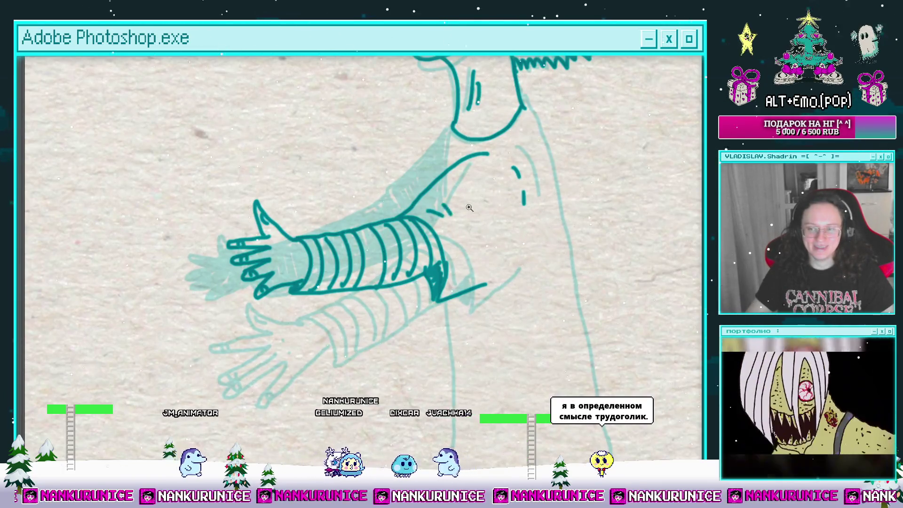
left_click(469, 207, "alt")
left_click(432, 183)
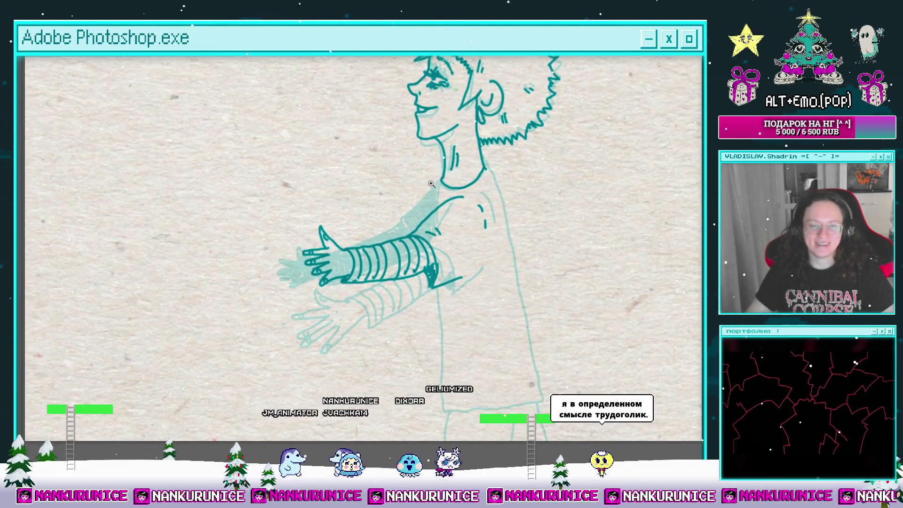
left_click(431, 184)
left_click(442, 174)
left_click(452, 165, "alt")
left_click(466, 155)
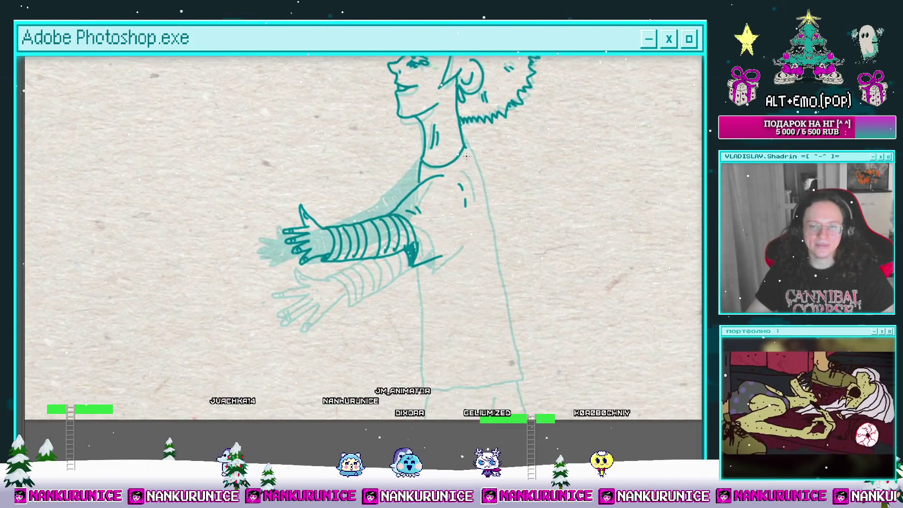
Scroll along the figure over the hand and the shirt outline down to its hem.
scroll(475, 162, "down", 2)
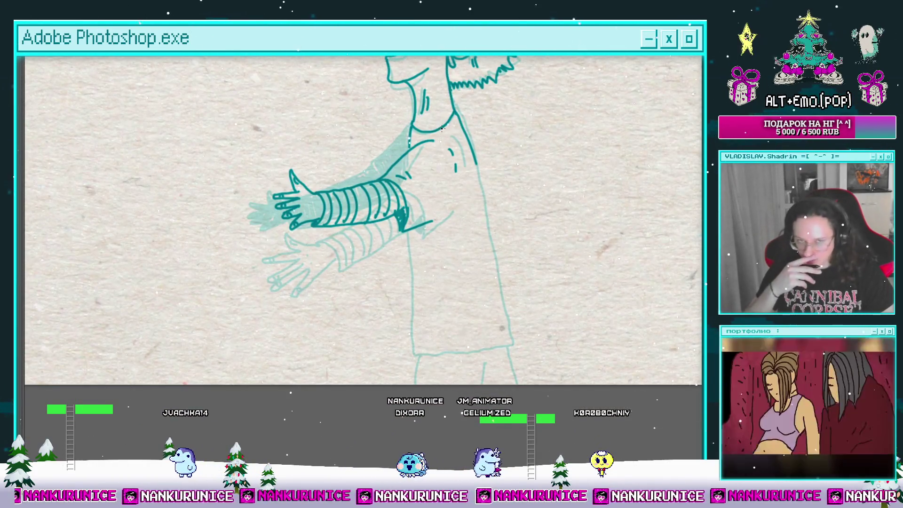
scroll(489, 256, "up", 1)
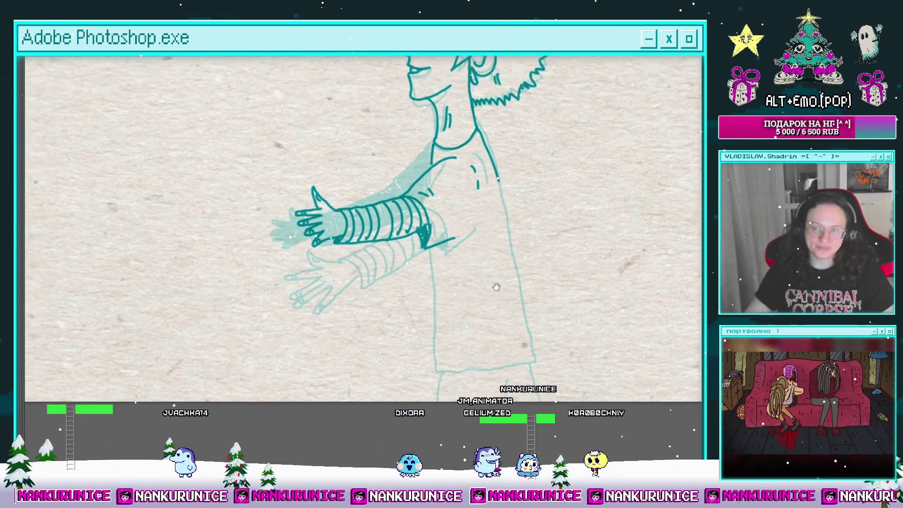
scroll(469, 214, "left", 2)
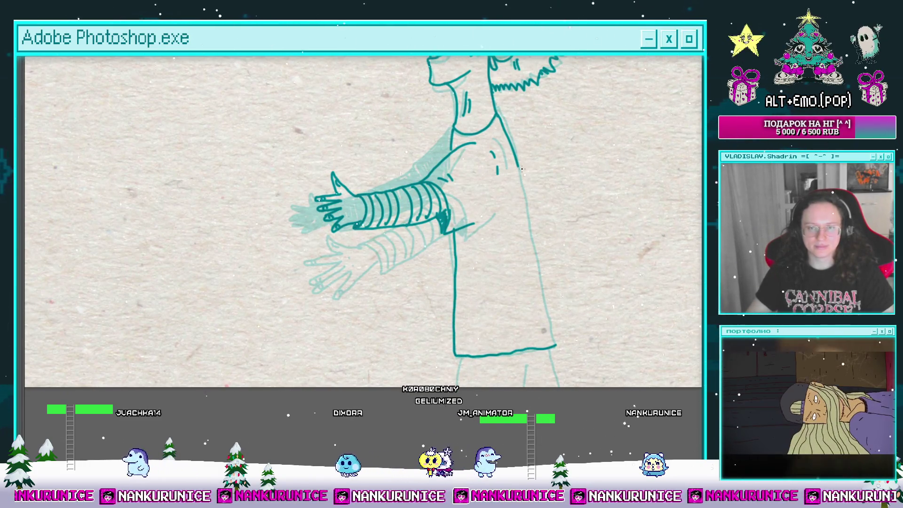
scroll(517, 329, "down", 5)
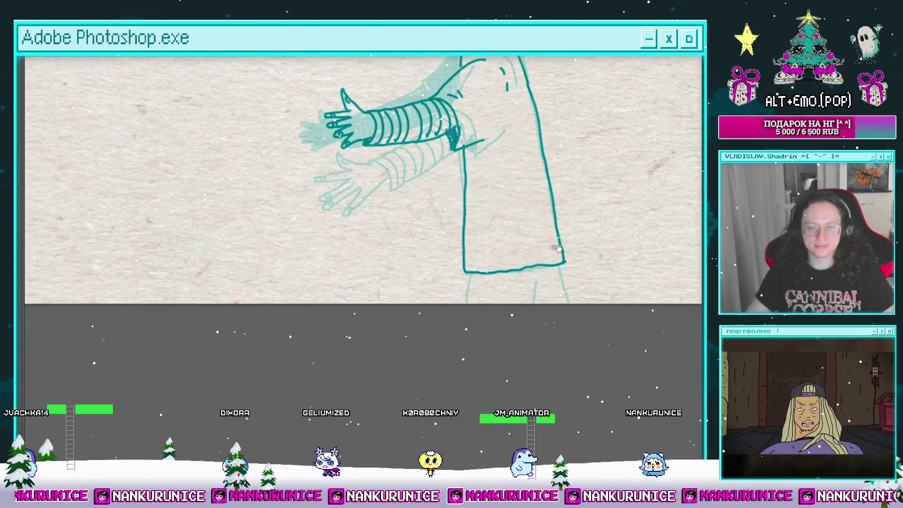
scroll(483, 320, "up", 2)
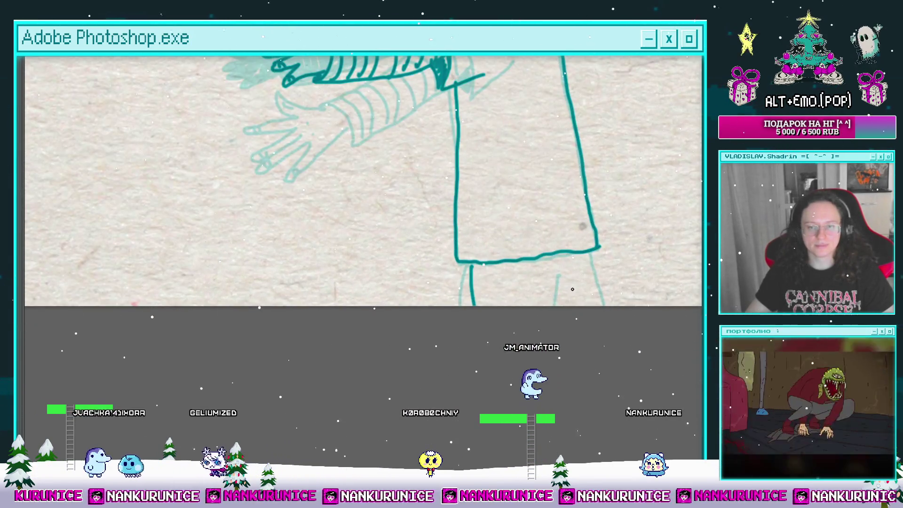
scroll(587, 253, "up", 3)
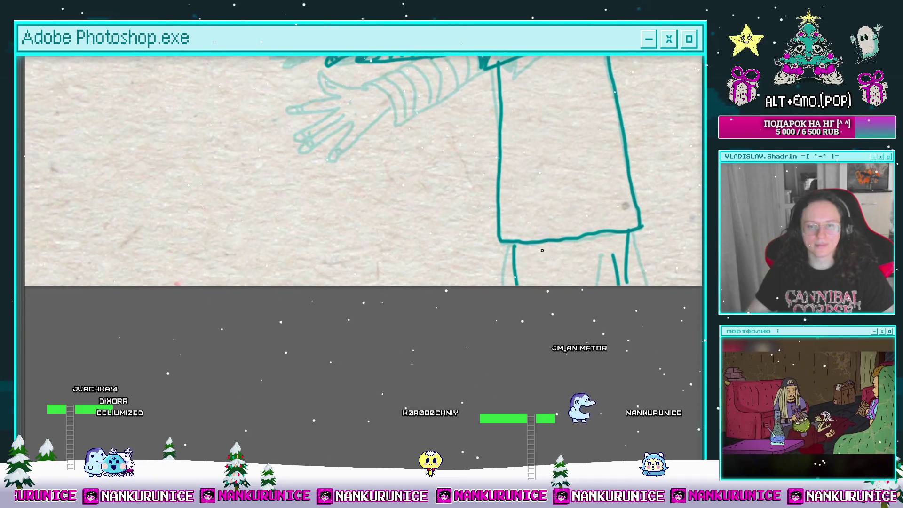
scroll(562, 170, "down", 3)
scroll(512, 221, "up", 2)
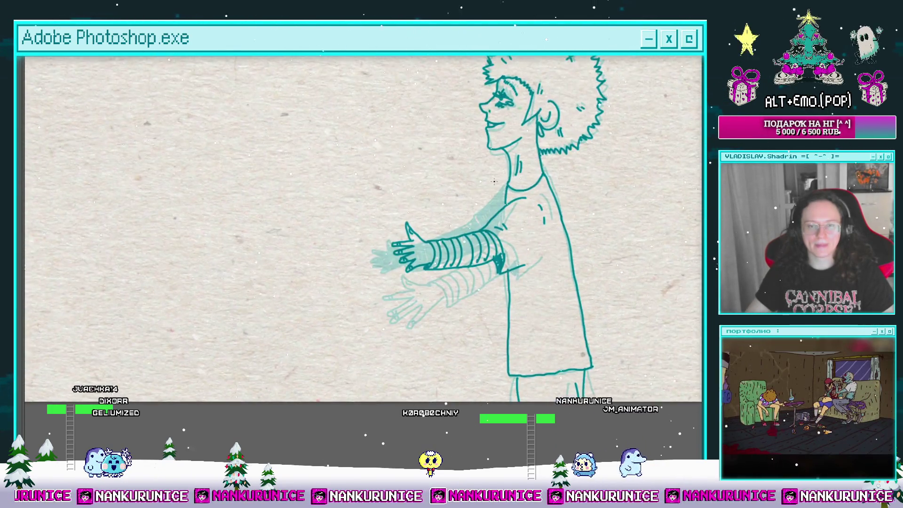
scroll(510, 247, "up", 2)
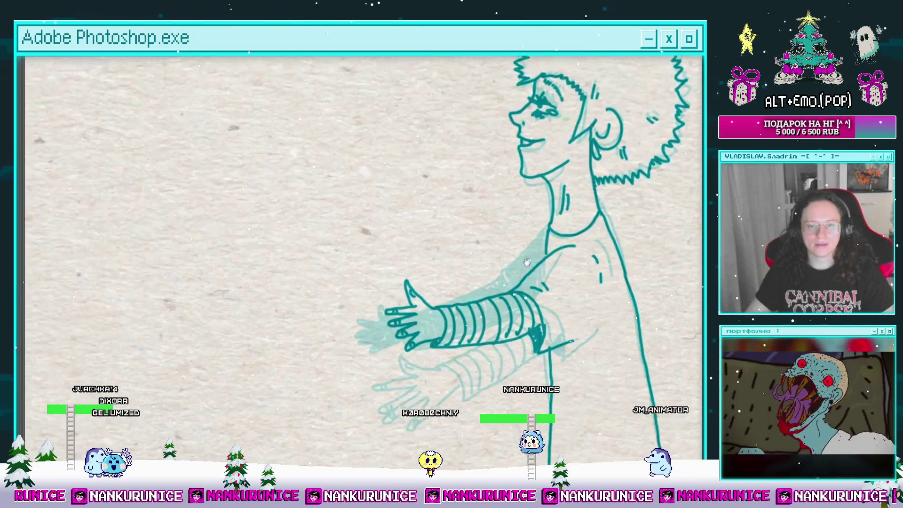
scroll(480, 281, "down", 2)
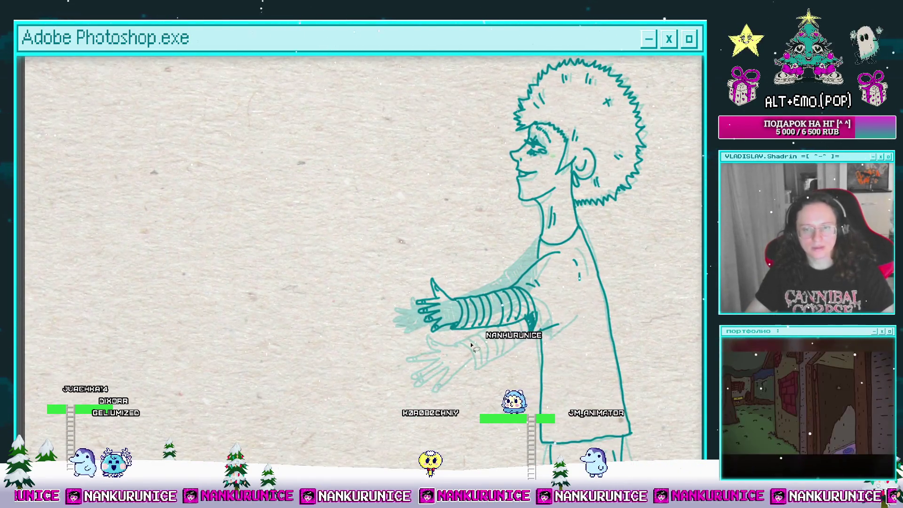
mouse_move(471, 345)
left_mouse_down()
mouse_move(536, 301)
mouse_move(423, 254)
mouse_move(367, 378)
left_mouse_up()
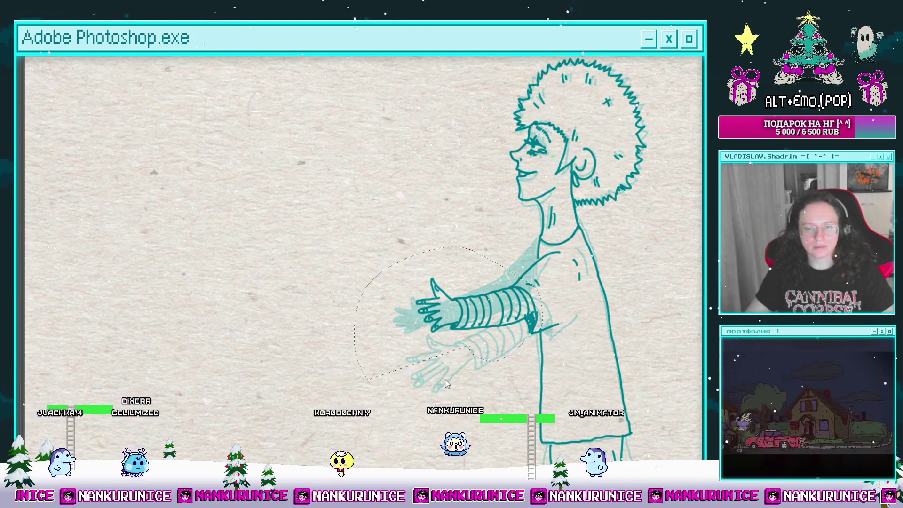
key("ctrl+t")
left_click_drag(353, 245, 313, 217)
left_click_drag(423, 301, 421, 322)
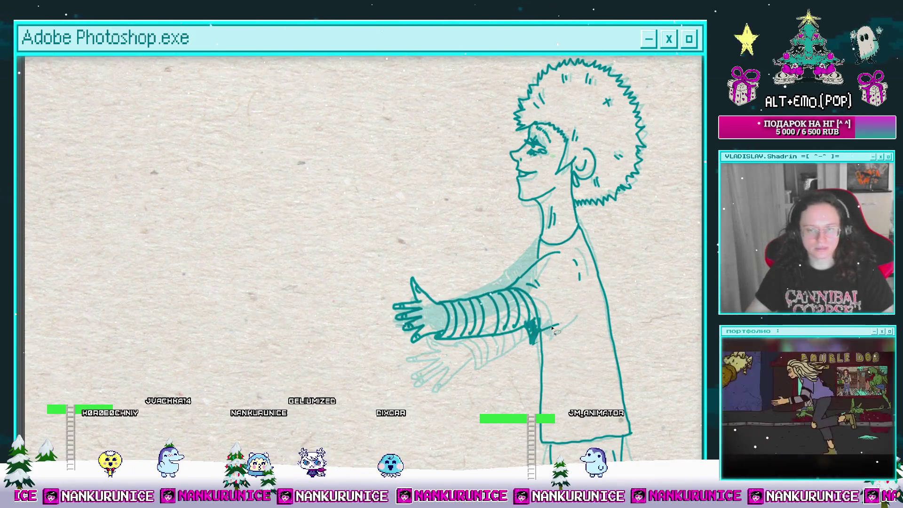
scroll(553, 327, "up", 3)
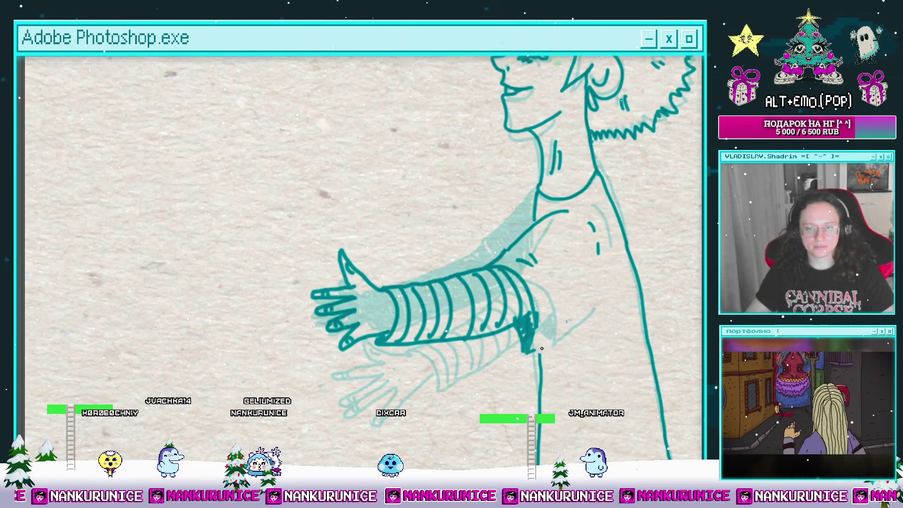
scroll(574, 318, "down", 2)
scroll(529, 323, "up", 4)
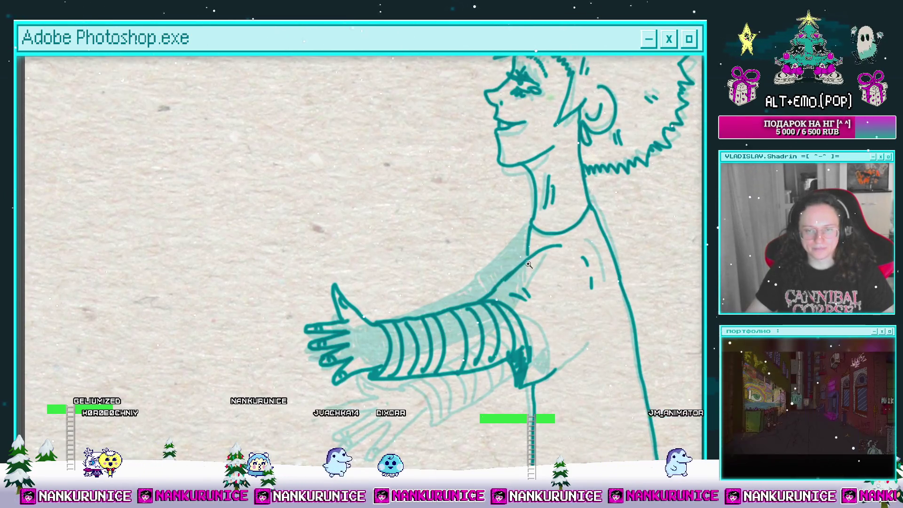
scroll(528, 265, "down", 3)
scroll(524, 263, "up", 1)
scroll(522, 261, "up", 2)
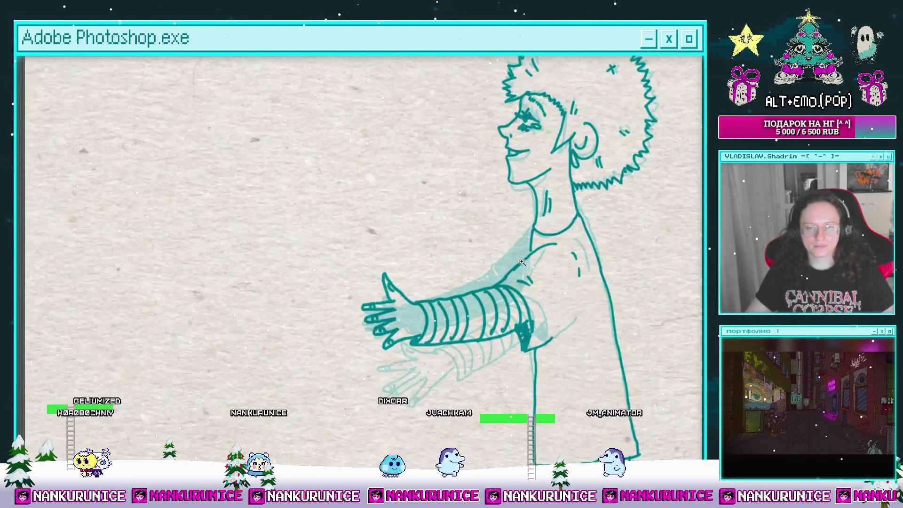
scroll(521, 261, "up", 3)
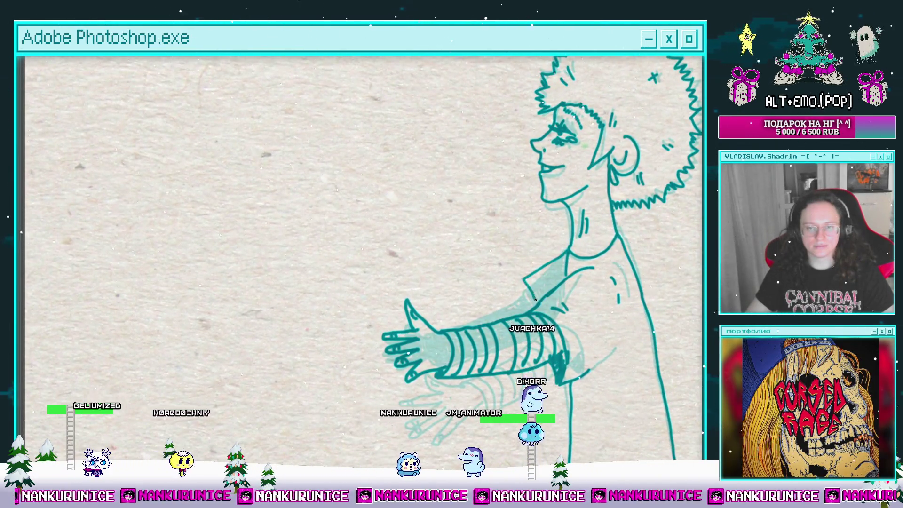
Hatch dense teal shading on the far upper arm, sketch its fingers, and recentre the figure.
left_click_drag(527, 292, 554, 274)
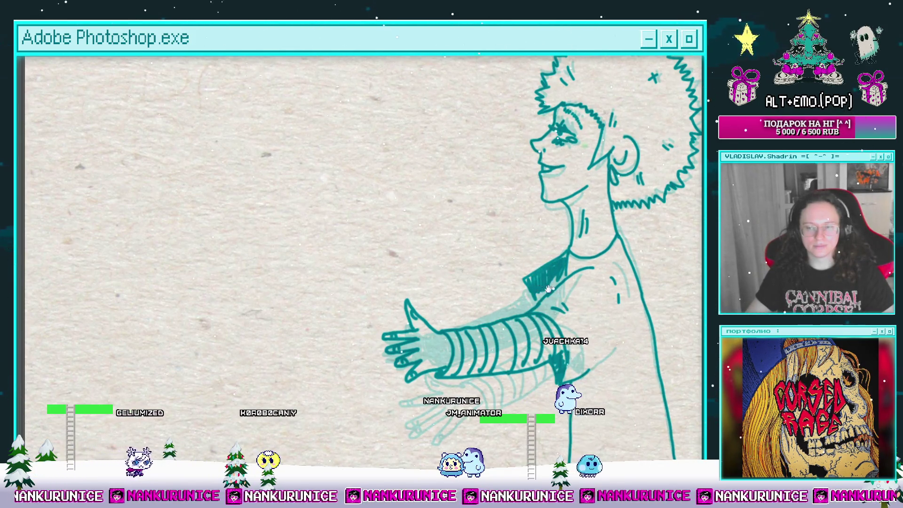
mouse_move(548, 288)
left_mouse_down()
mouse_move(606, 279)
mouse_move(551, 280)
mouse_move(541, 296)
left_mouse_up()
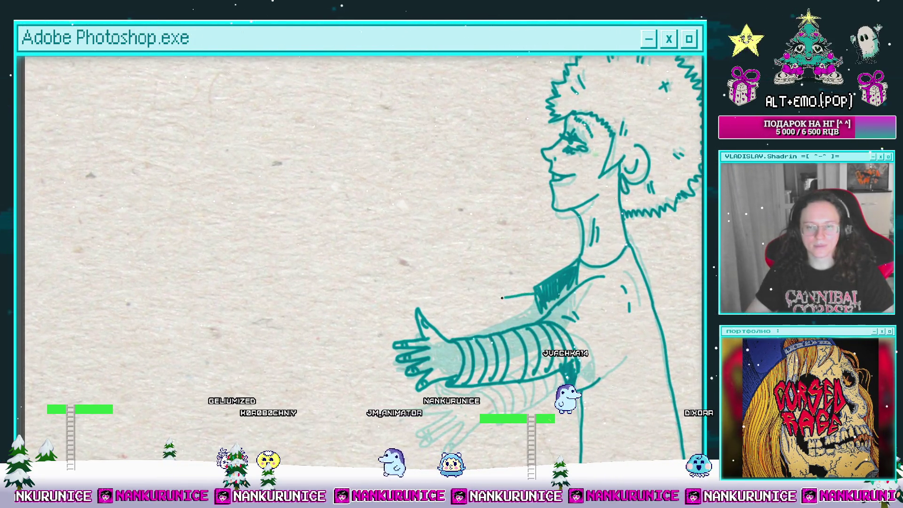
left_click_drag(541, 294, 552, 269)
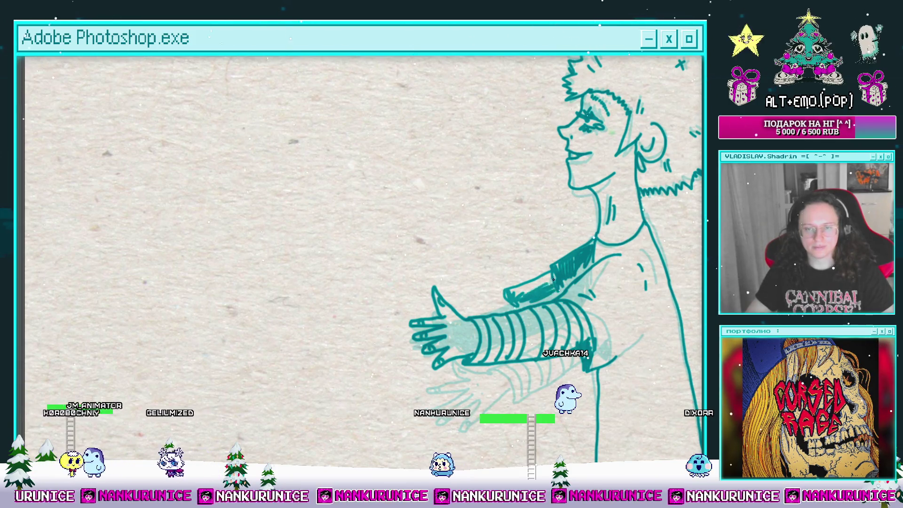
scroll(582, 260, "up", 2)
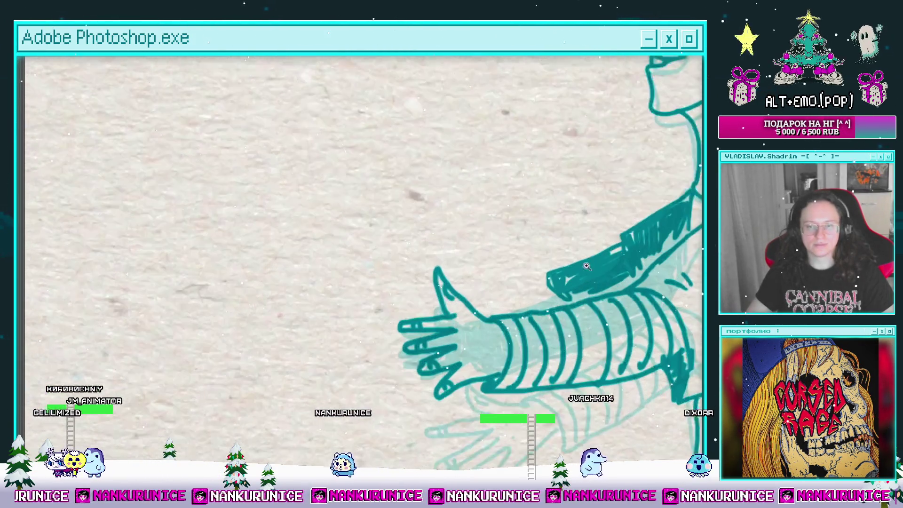
mouse_move(530, 282)
left_mouse_down()
mouse_move(491, 284)
mouse_move(498, 306)
mouse_move(552, 300)
mouse_move(521, 298)
left_mouse_up()
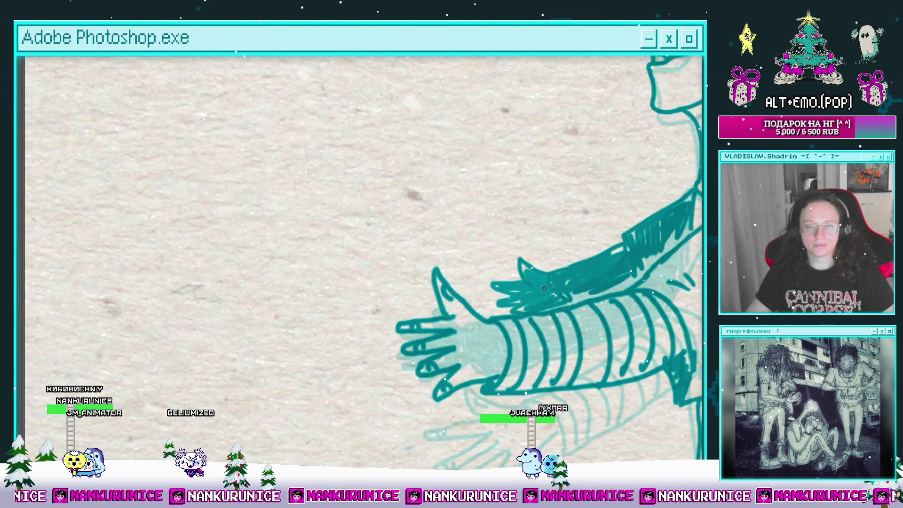
scroll(553, 291, "down", 3)
scroll(553, 292, "down", 2)
left_click_drag(620, 269, 578, 269)
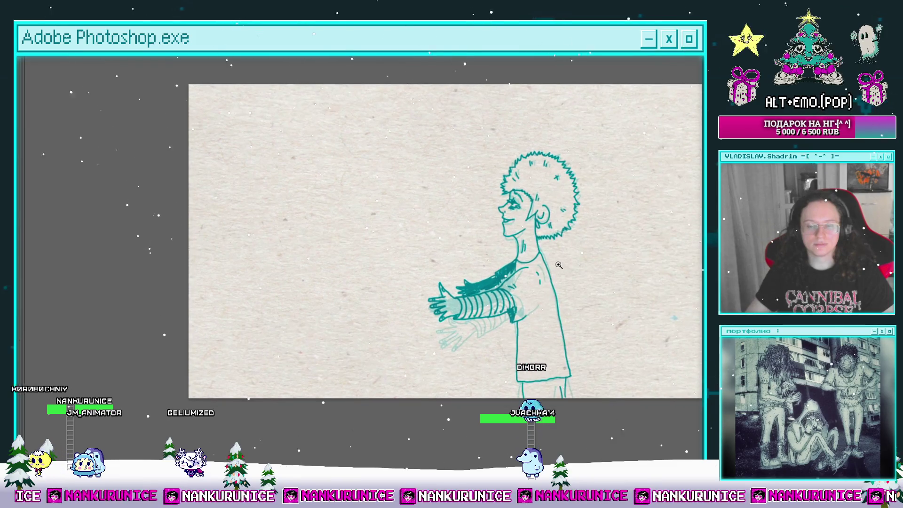
Select the figure by inverting a Magic Wand pick of the paper, then copy and paste it.
key("ctrl+0")
left_click(541, 264)
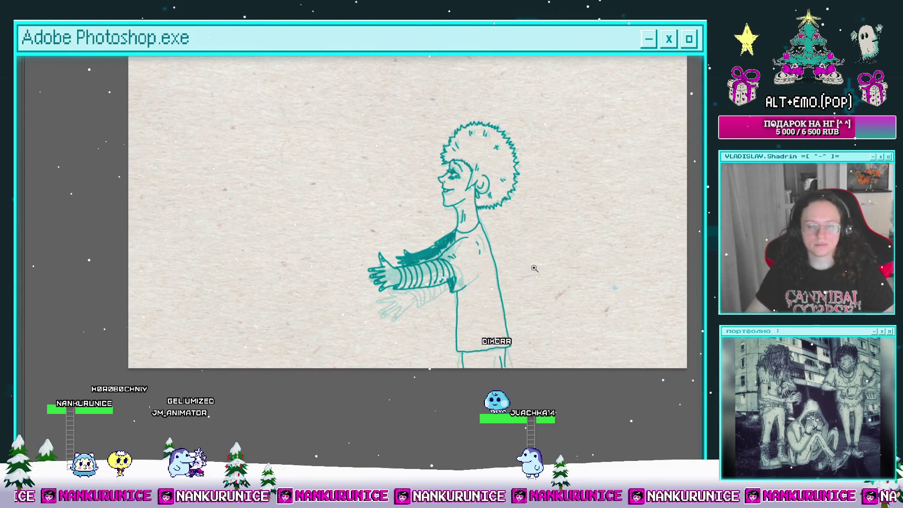
key("ctrl+shift+i")
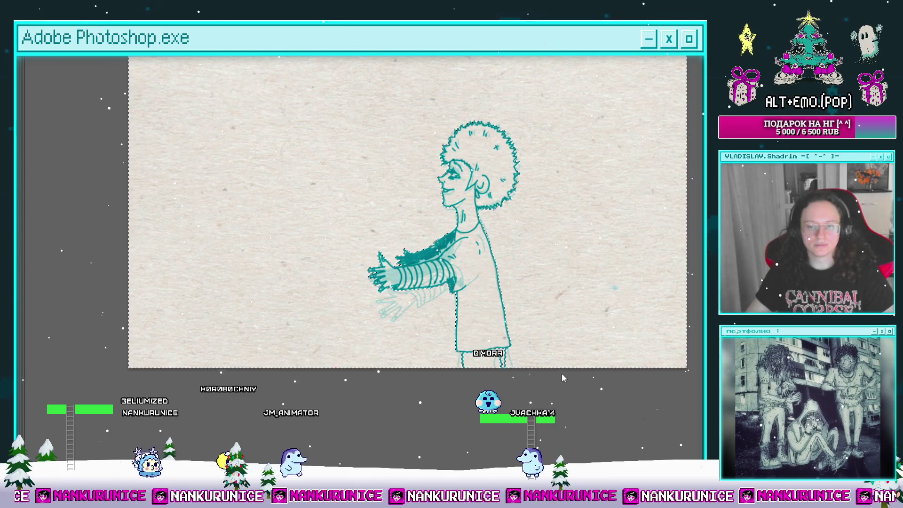
key("Tab")
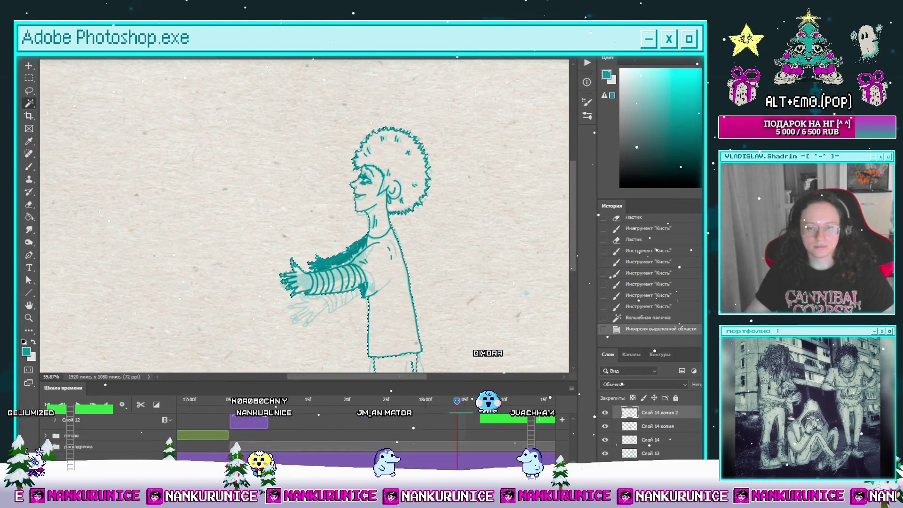
key("ctrl+c")
key("ctrl+v")
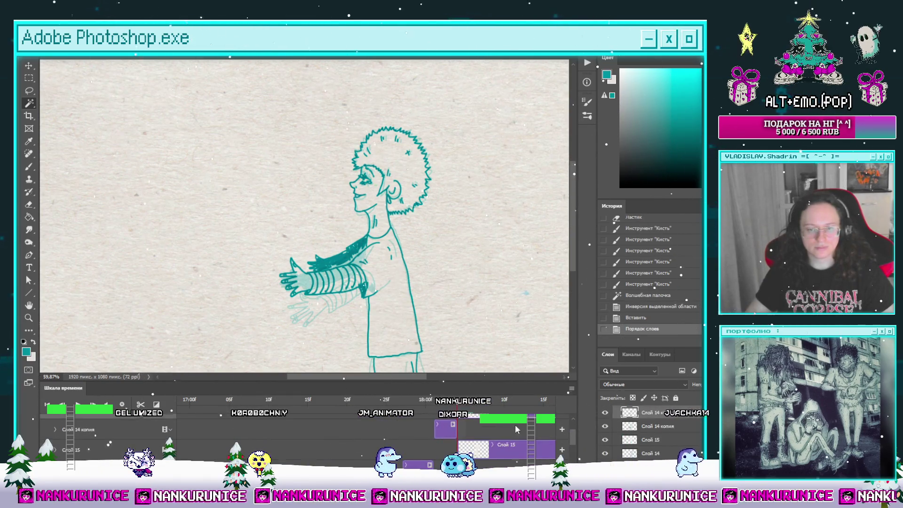
Reorder the pasted layer and merge Слой 15 into the layer below.
left_click_drag(470, 430, 524, 450)
left_click(523, 450)
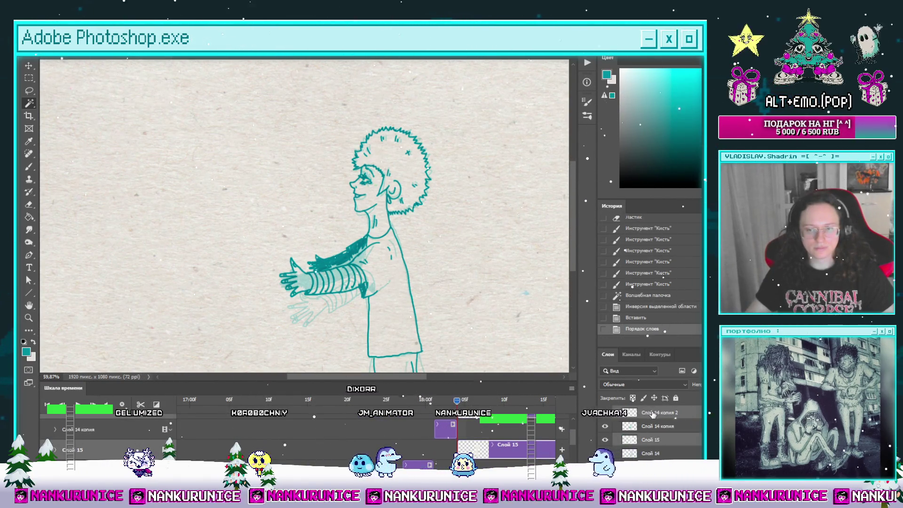
key("ctrl+e")
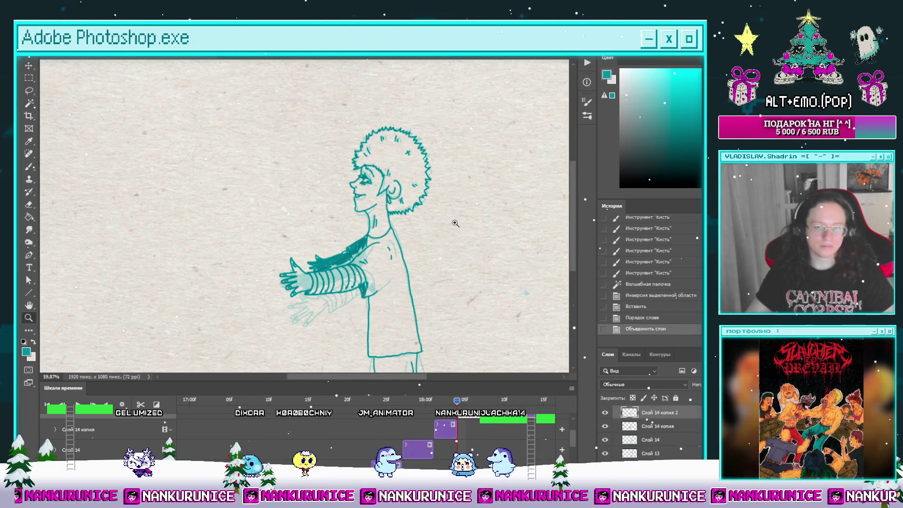
scroll(402, 266, "down", 3)
left_click_drag(402, 267, 399, 270)
mouse_move(456, 400)
left_mouse_down()
mouse_move(449, 400)
mouse_move(473, 401)
mouse_move(457, 404)
left_mouse_up()
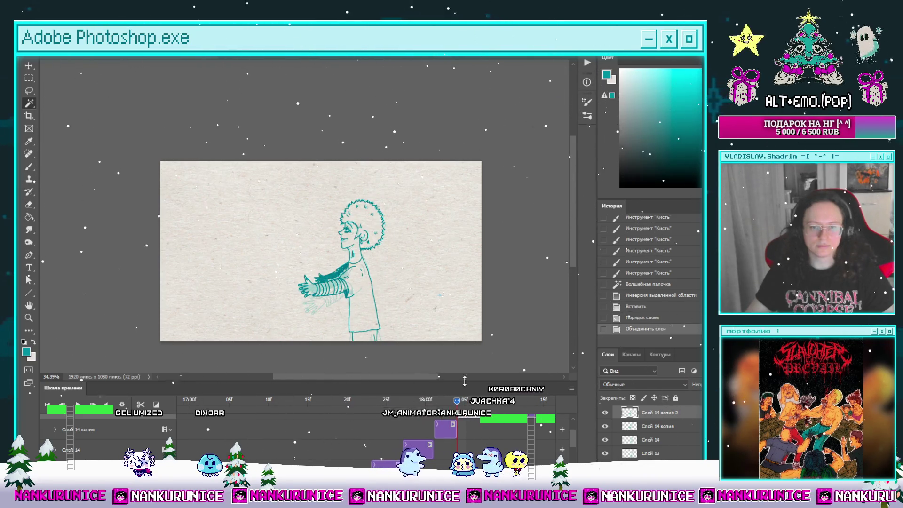
Lasso the whole figure and rotate it slightly counter-clockwise, then deselect.
key("l")
mouse_move(264, 340)
left_mouse_down()
mouse_move(267, 301)
mouse_move(458, 254)
mouse_move(457, 343)
left_mouse_up()
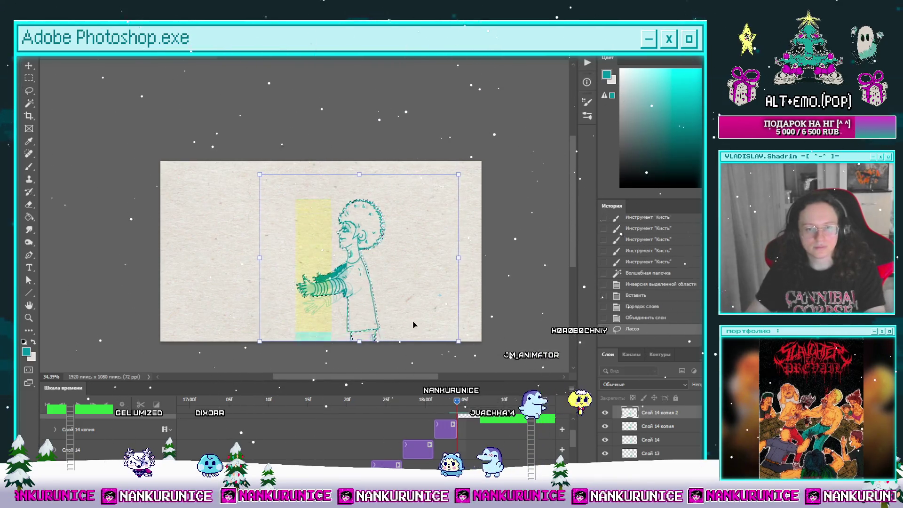
key("ctrl+t")
left_click_drag(484, 313, 493, 289)
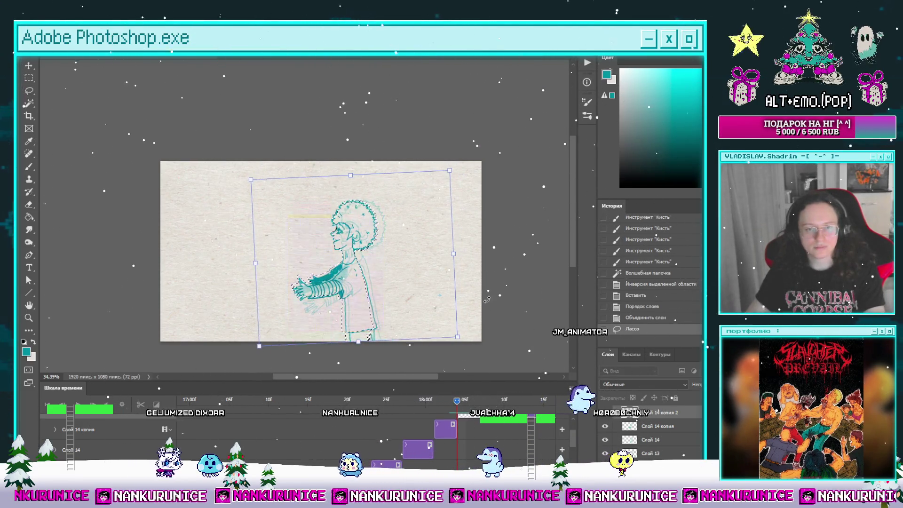
key("Return")
key("ctrl+d")
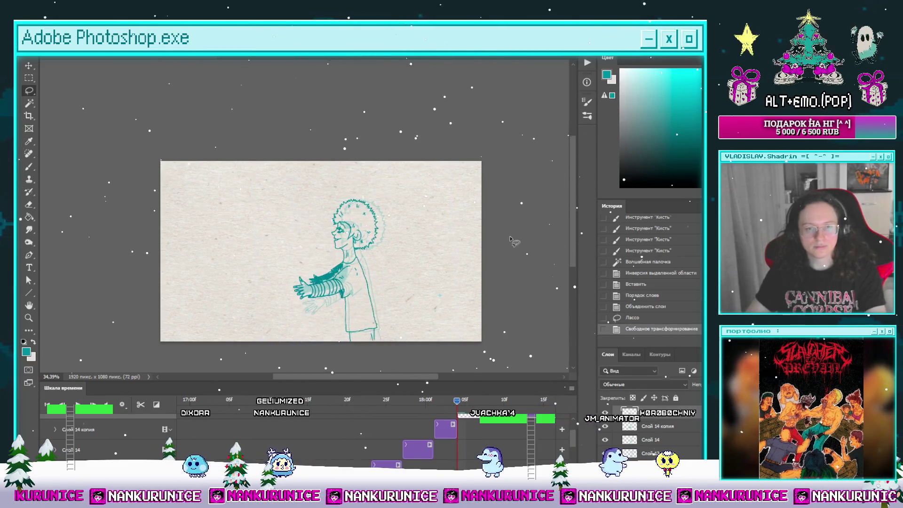
mouse_move(453, 399)
left_mouse_down()
mouse_move(315, 400)
mouse_move(458, 402)
left_mouse_up()
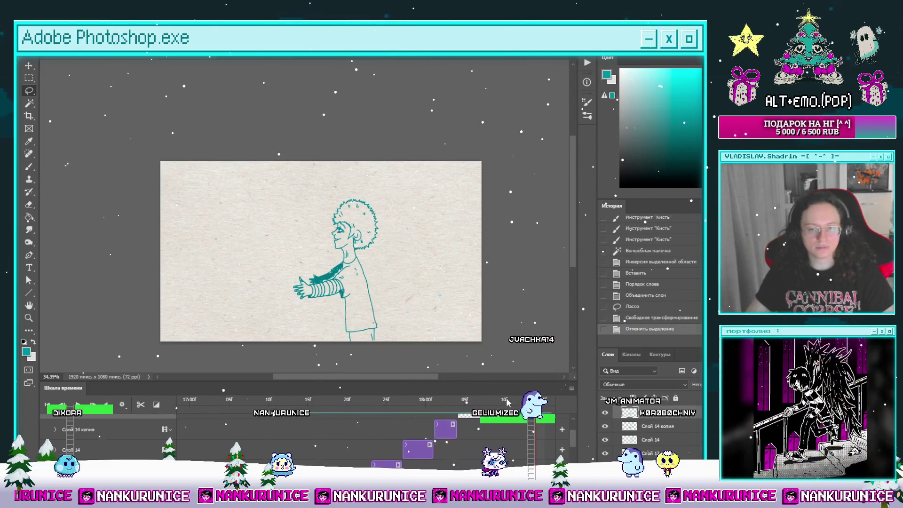
key("space")
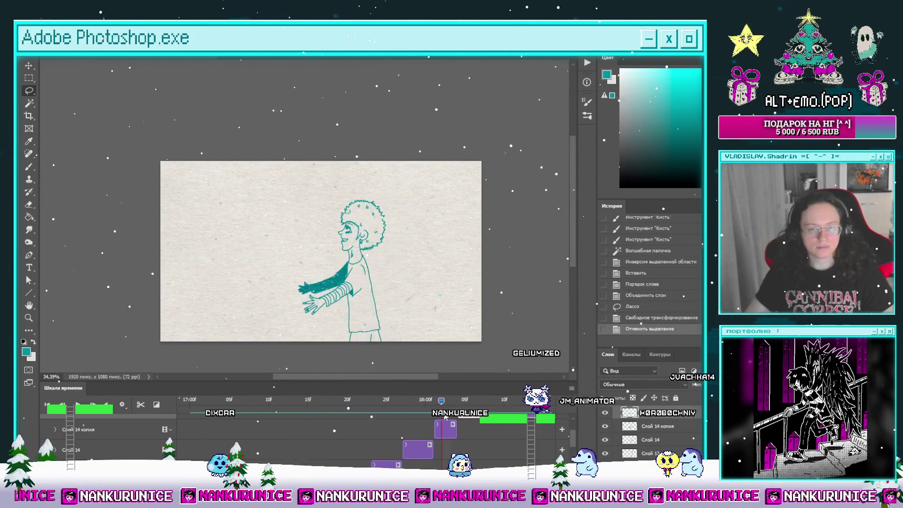
Play the walk loop, duplicate the frame's layer as Слой 14 копия 2, and return to the arms-out frame.
key("space")
left_click_drag(459, 416, 466, 418)
key("space")
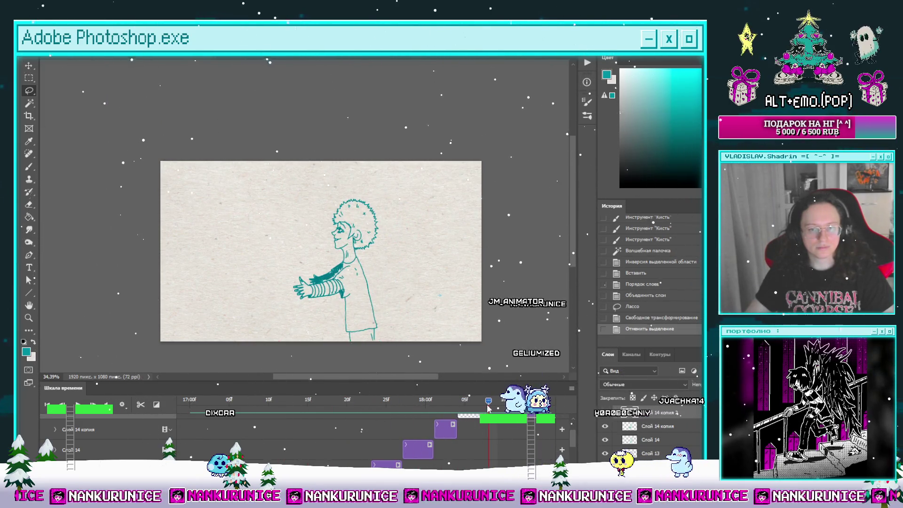
key("ctrl+j")
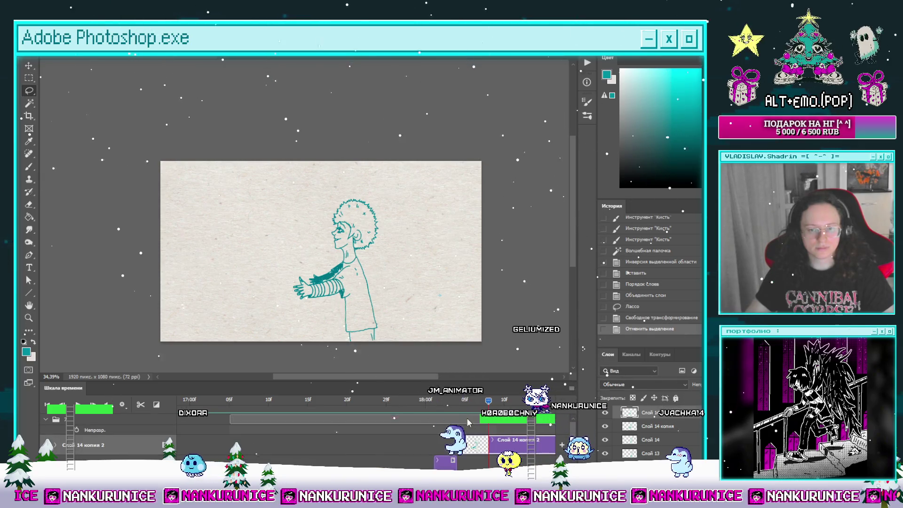
key("space")
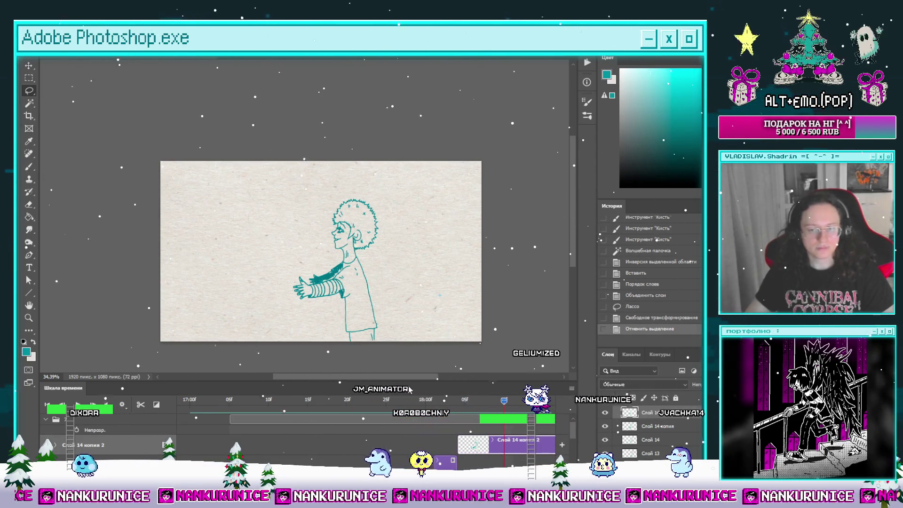
left_click(471, 408)
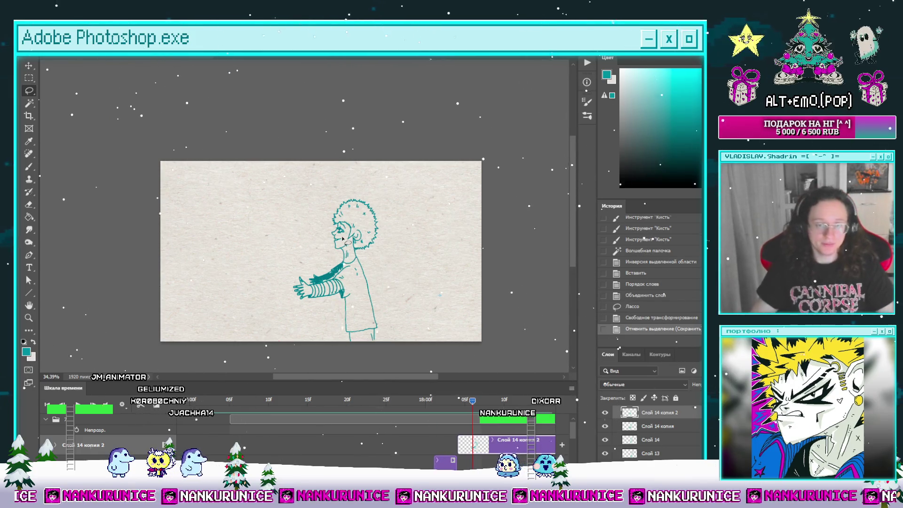
Split the clip at the chosen frame into Слой 14 копия 3 and clear all its contents.
left_click(454, 409)
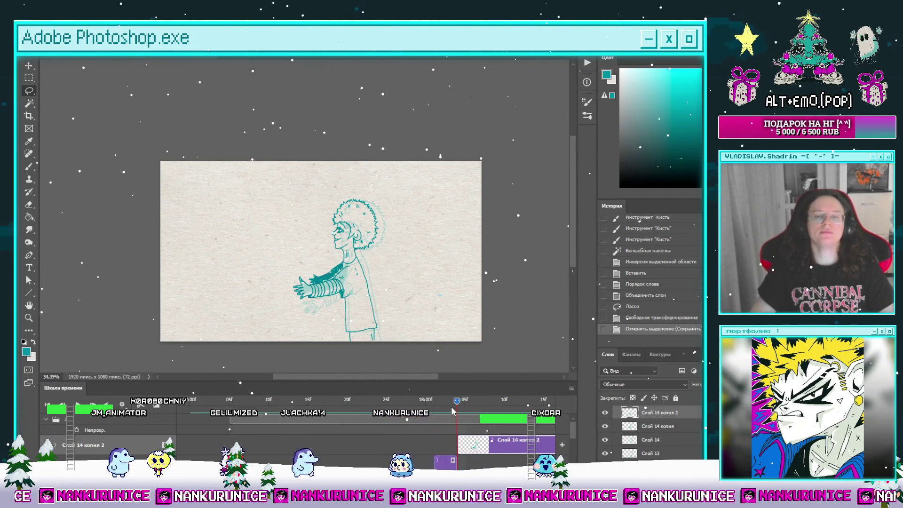
mouse_move(456, 405)
left_mouse_down()
mouse_move(470, 408)
mouse_move(461, 425)
mouse_move(461, 408)
mouse_move(472, 408)
left_mouse_up()
left_click(448, 408)
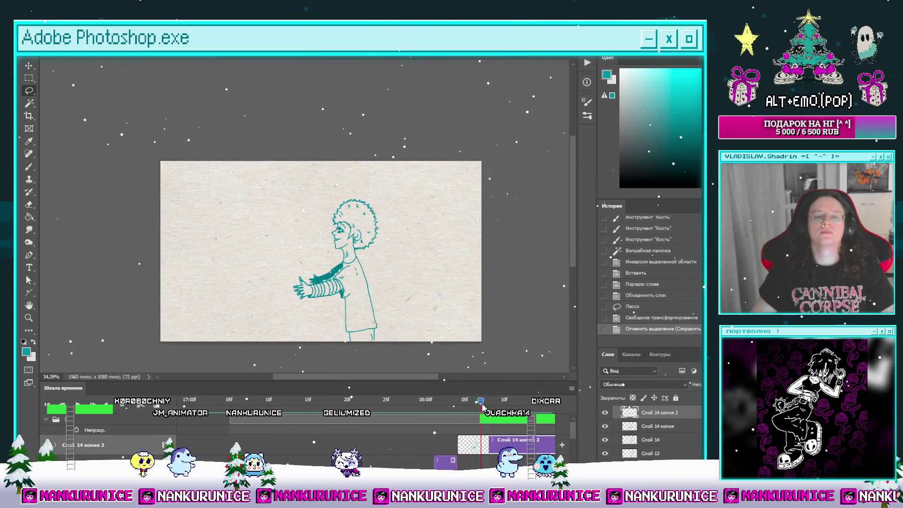
left_click(141, 408)
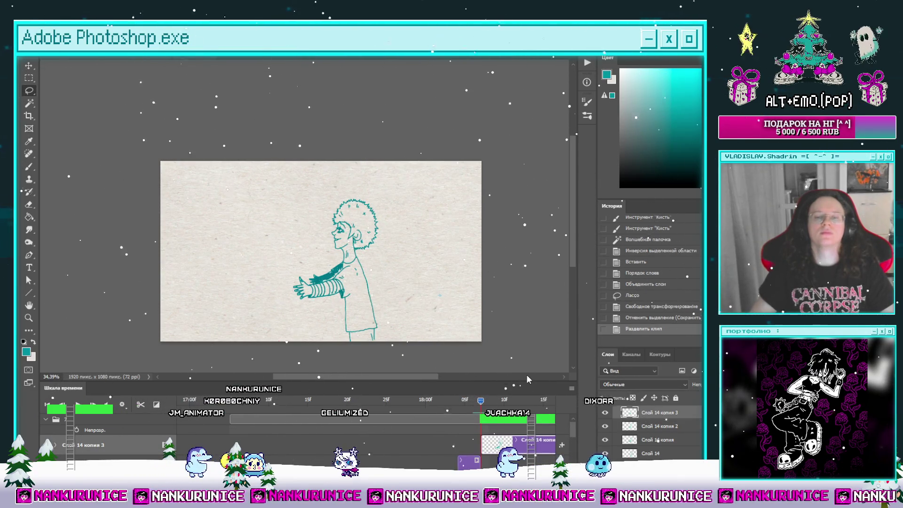
key("ctrl+a")
key("Delete")
key("ctrl+d")
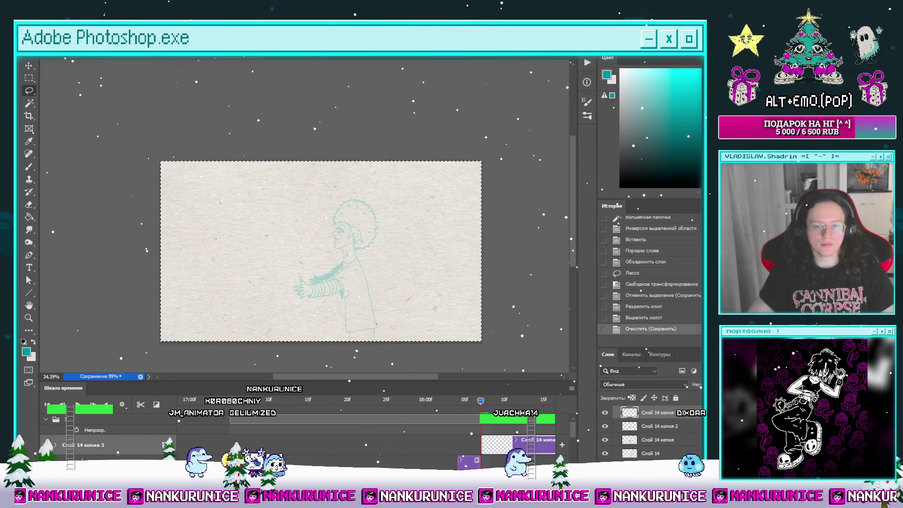
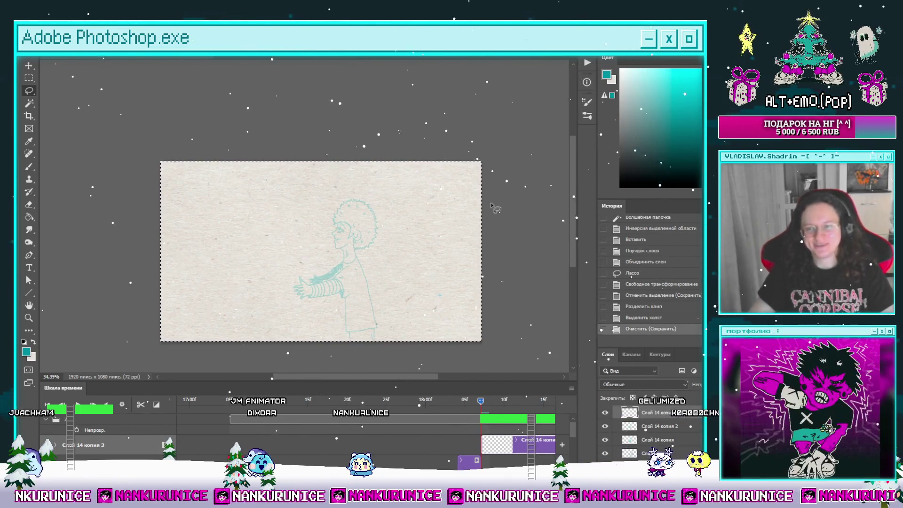
Zoom in, hide all panels and the timeline, and ink the sleeve's top edge near the shoulder.
scroll(463, 230, "up", 3)
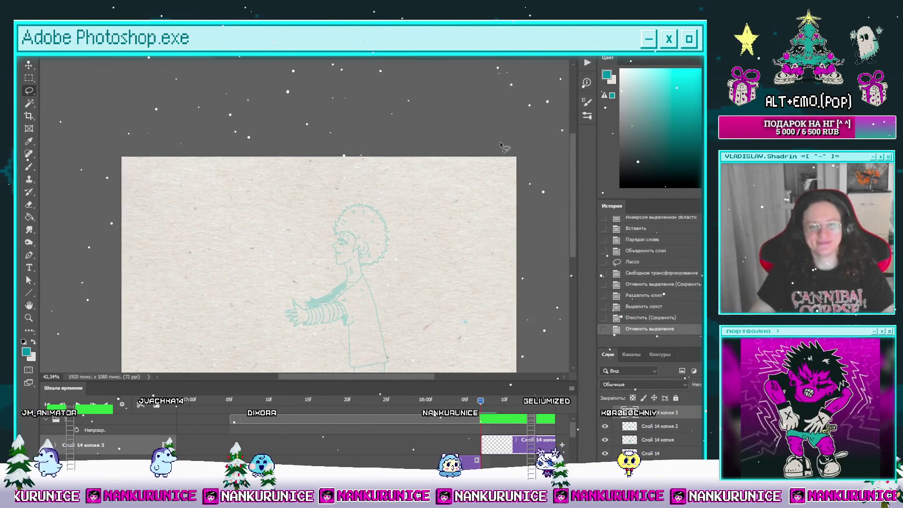
key("Tab")
scroll(391, 241, "up", 5)
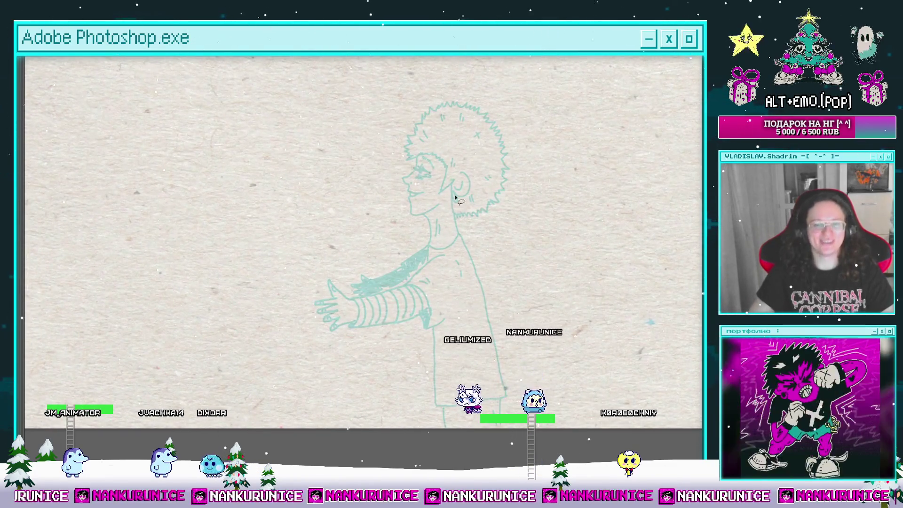
scroll(419, 248, "down", 2)
scroll(446, 294, "up", 3)
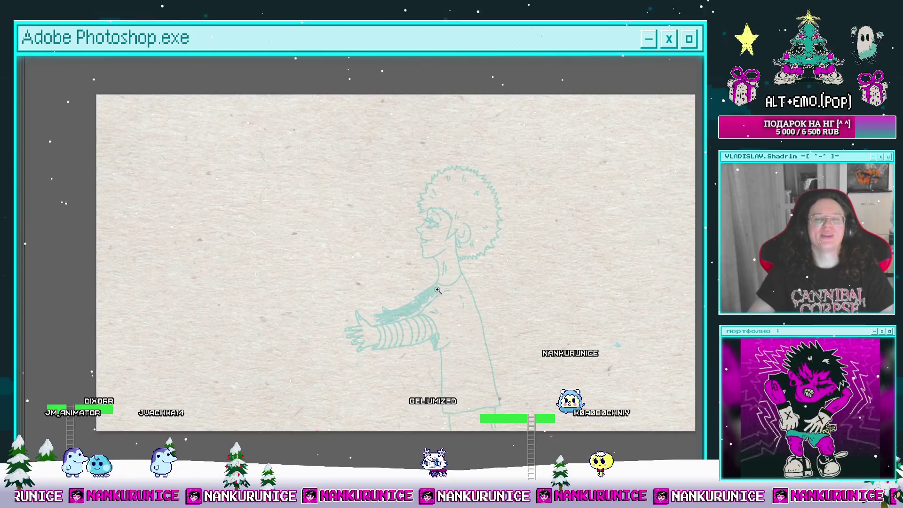
scroll(446, 294, "up", 4)
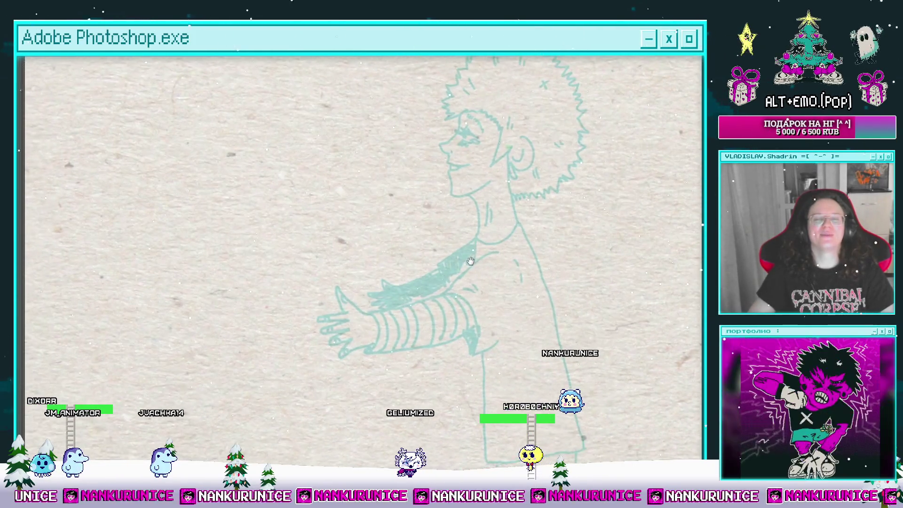
left_click_drag(479, 261, 468, 249)
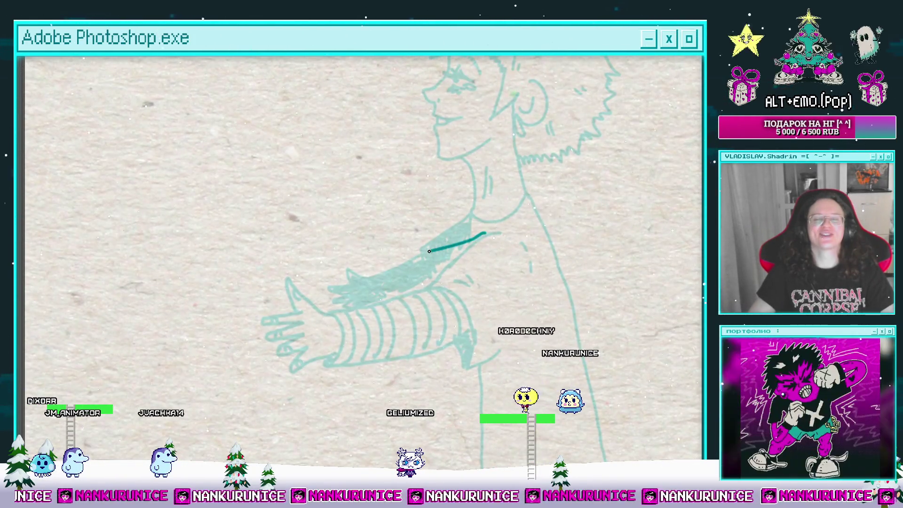
Ink the forearm's box-shaped sleeve: cuff edge, bottom line, top line and cuff seam.
left_click_drag(447, 294, 455, 264)
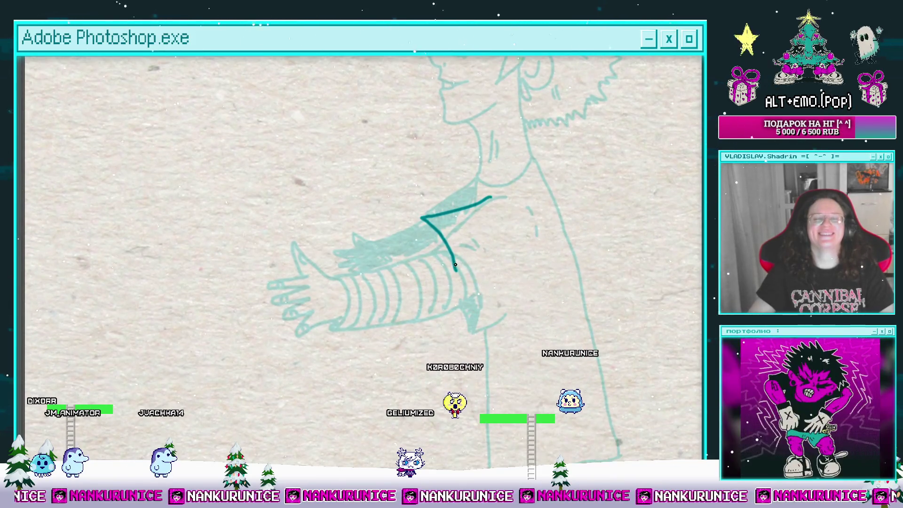
mouse_move(506, 282)
left_mouse_down()
mouse_move(577, 257)
mouse_move(599, 283)
left_mouse_up()
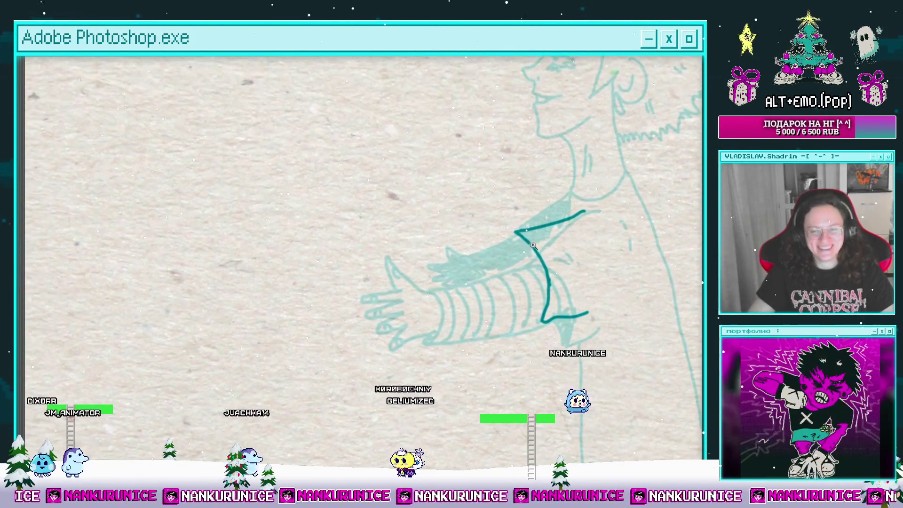
scroll(493, 253, "down", 2)
left_click_drag(492, 253, 529, 252)
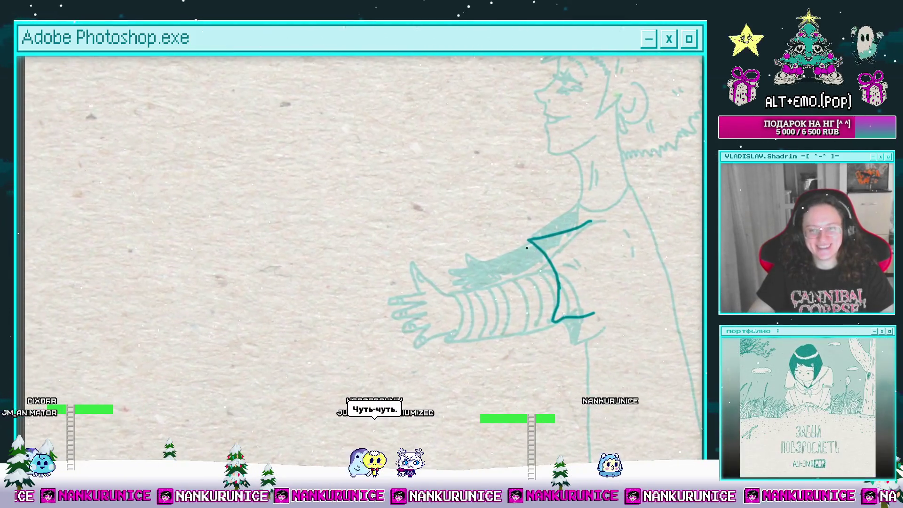
scroll(554, 240, "up", 2)
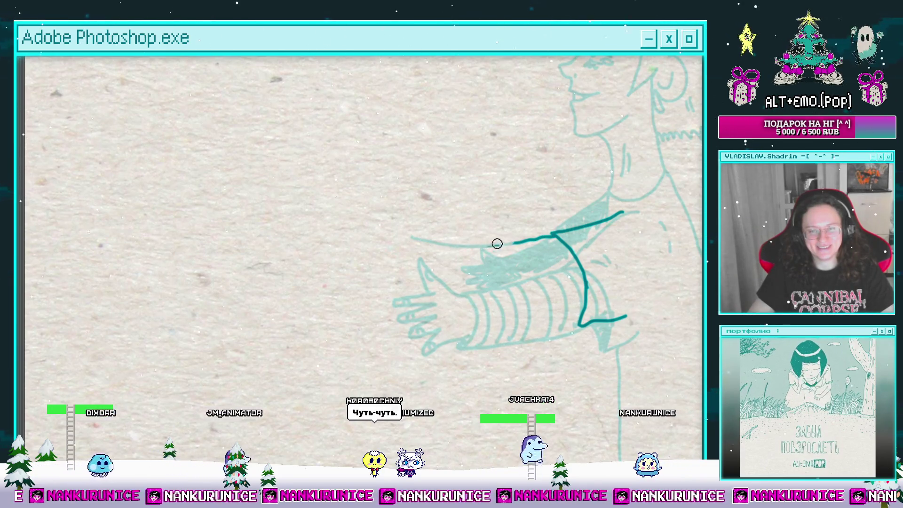
left_click_drag(499, 245, 452, 253)
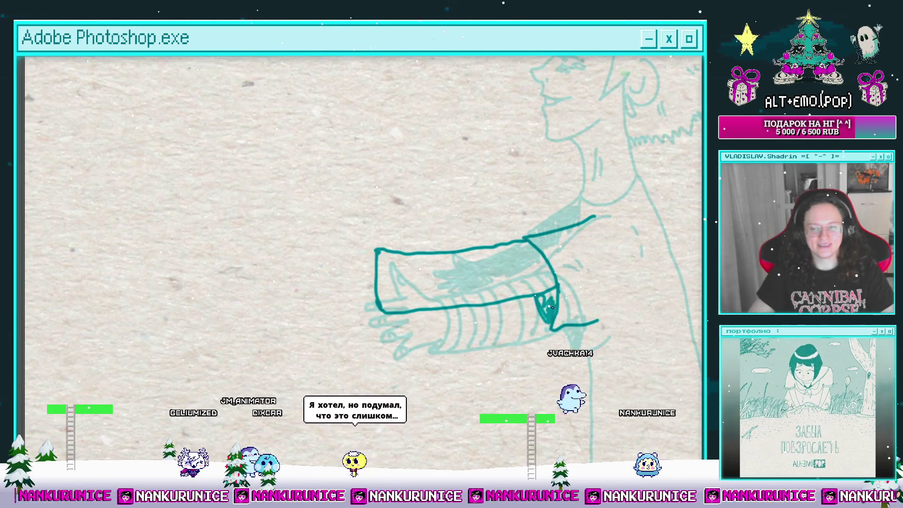
left_click_drag(537, 297, 509, 302)
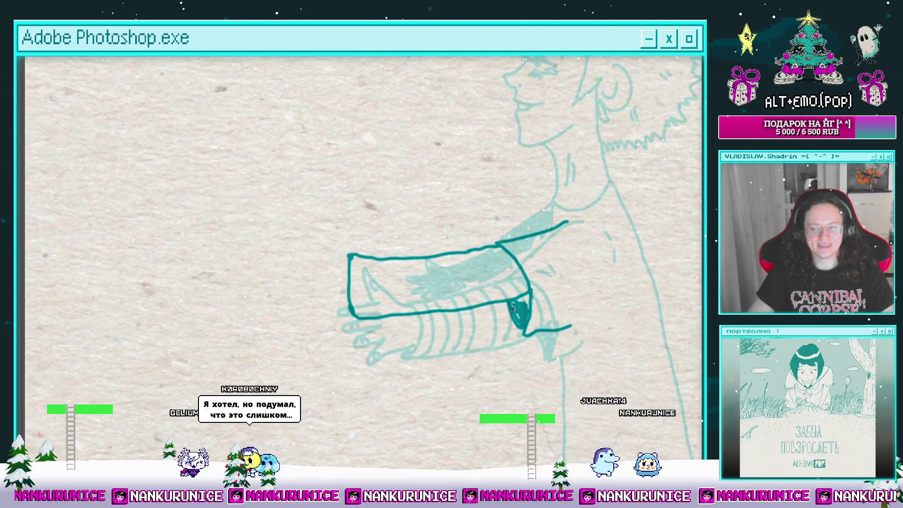
left_click_drag(524, 305, 510, 316)
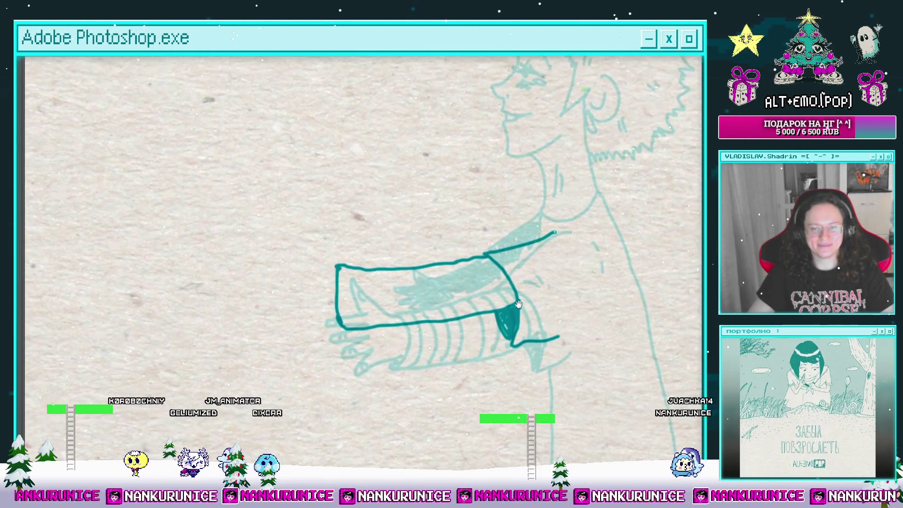
left_click_drag(485, 257, 510, 341)
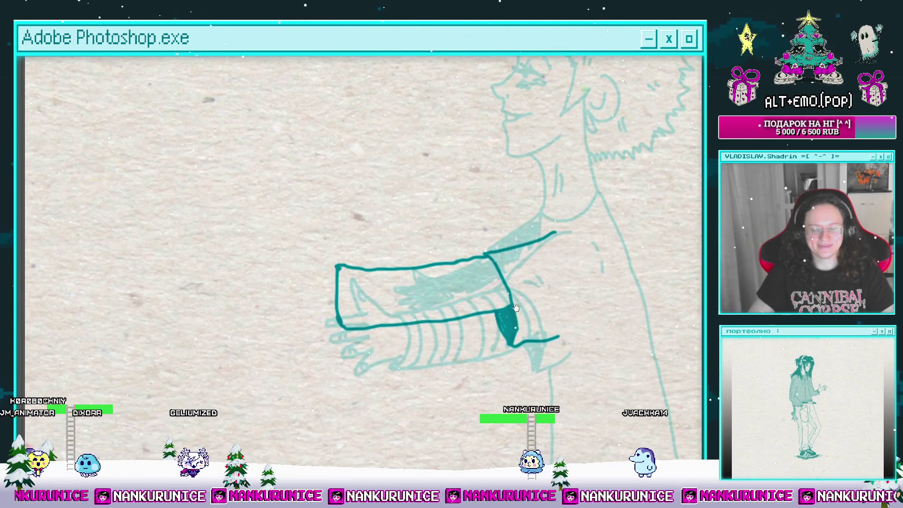
left_click_drag(516, 307, 572, 306)
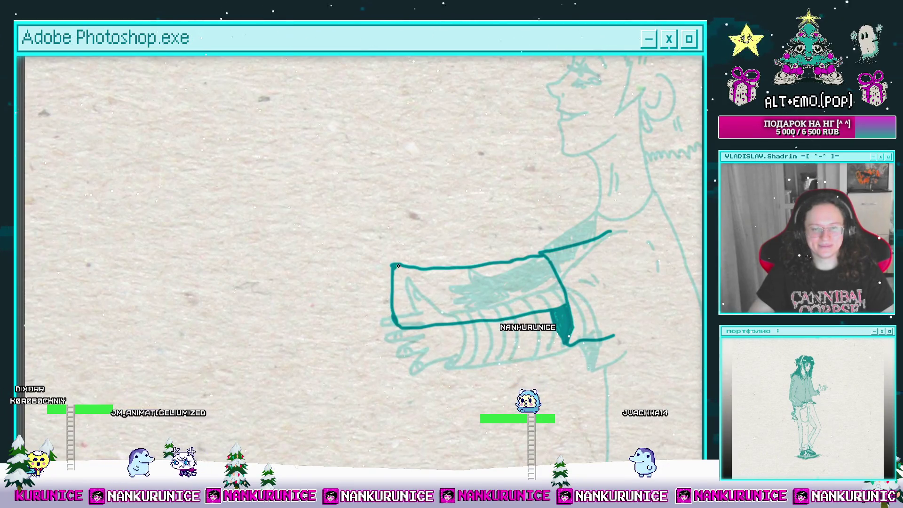
Add vertical stripes across the sleeve, undoing and redrawing the misplaced first stripe.
left_click_drag(410, 273, 417, 315)
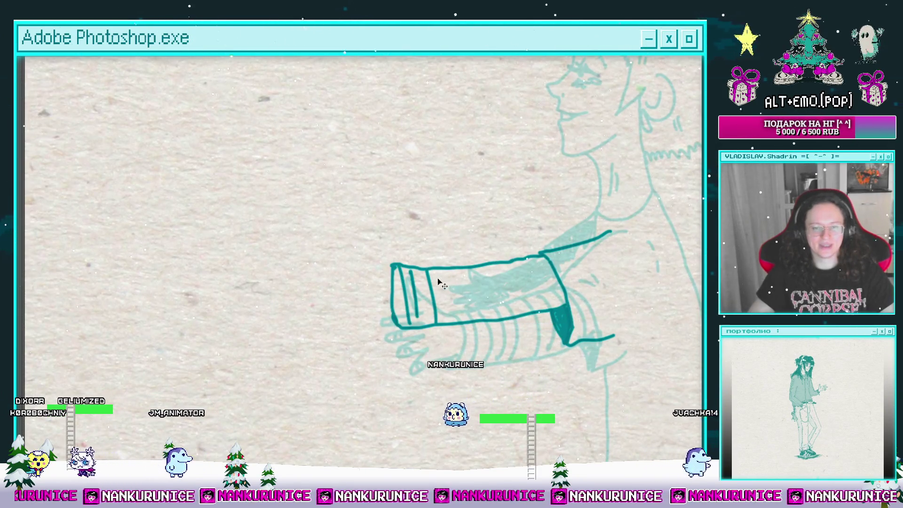
key("ctrl+z")
key("ctrl+z")
mouse_move(410, 268)
left_mouse_down()
mouse_move(413, 313)
mouse_move(428, 314)
left_mouse_up()
mouse_move(480, 288)
left_mouse_down()
mouse_move(457, 302)
mouse_move(449, 324)
left_mouse_up()
mouse_move(455, 280)
left_mouse_down()
mouse_move(459, 324)
mouse_move(468, 324)
left_mouse_up()
mouse_move(476, 278)
left_mouse_down()
mouse_move(478, 324)
mouse_move(490, 323)
left_mouse_up()
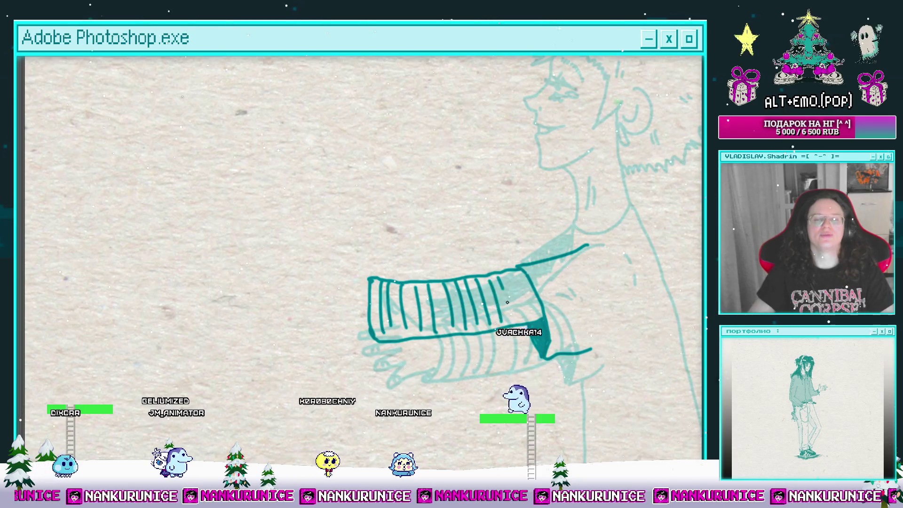
scroll(503, 300, "down", 2)
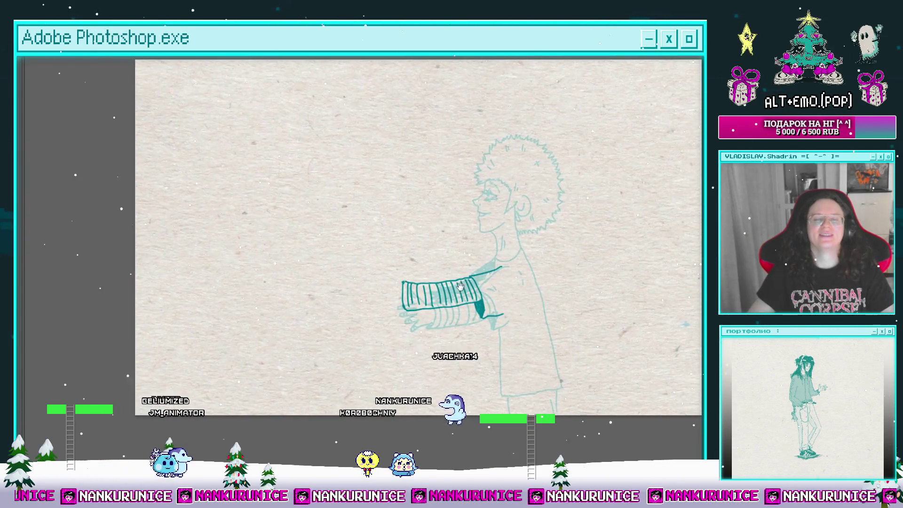
Hide and reshow the rough sketch layer to check the ink, then hide the panels again.
left_click_drag(460, 285, 391, 273)
scroll(391, 273, "up", 1)
left_click_drag(428, 222, 449, 236)
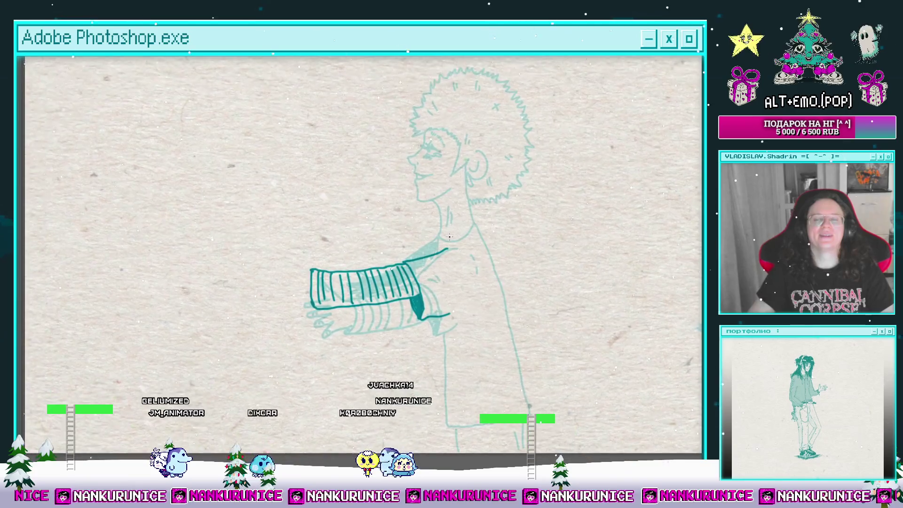
scroll(450, 236, "up", 2)
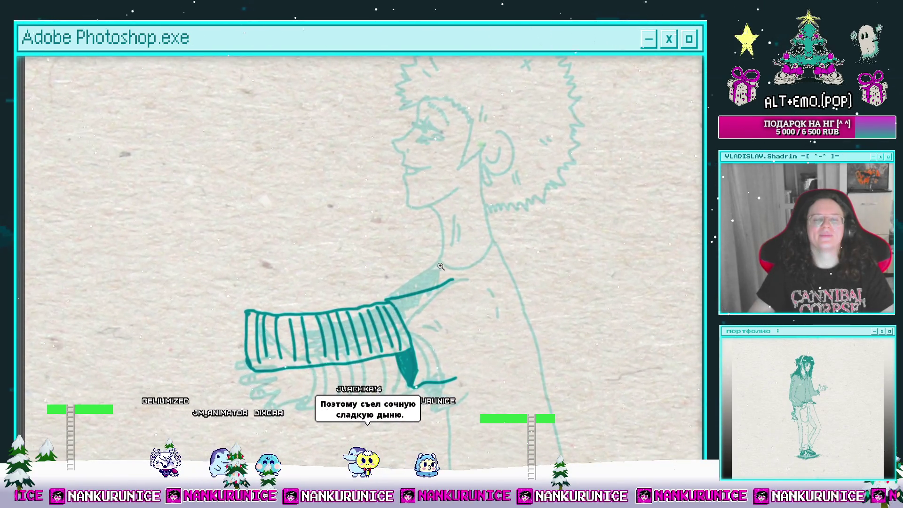
scroll(440, 266, "up", 1)
key("ctrl+comma")
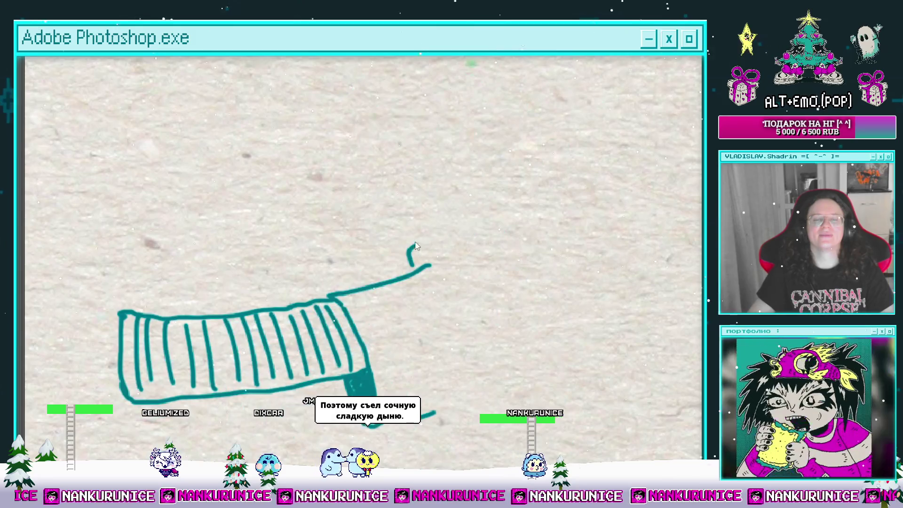
key("Tab")
key("ctrl+comma")
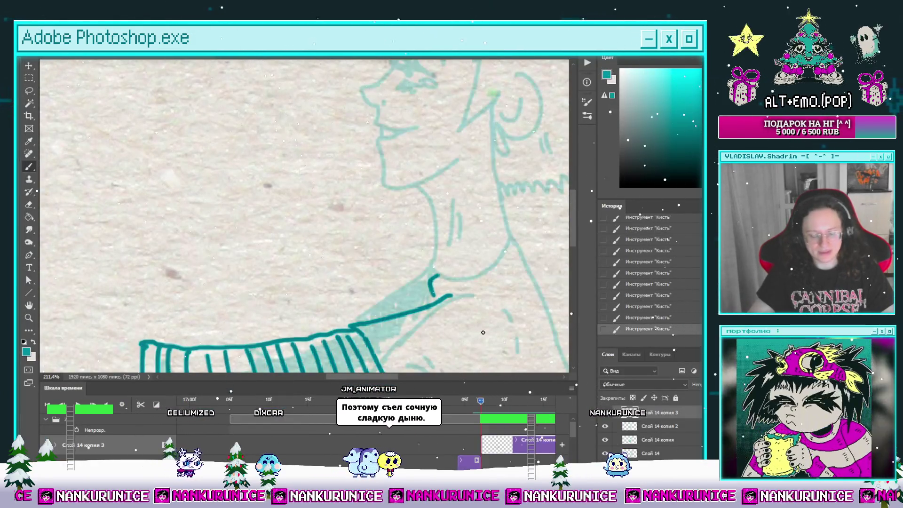
key("Tab")
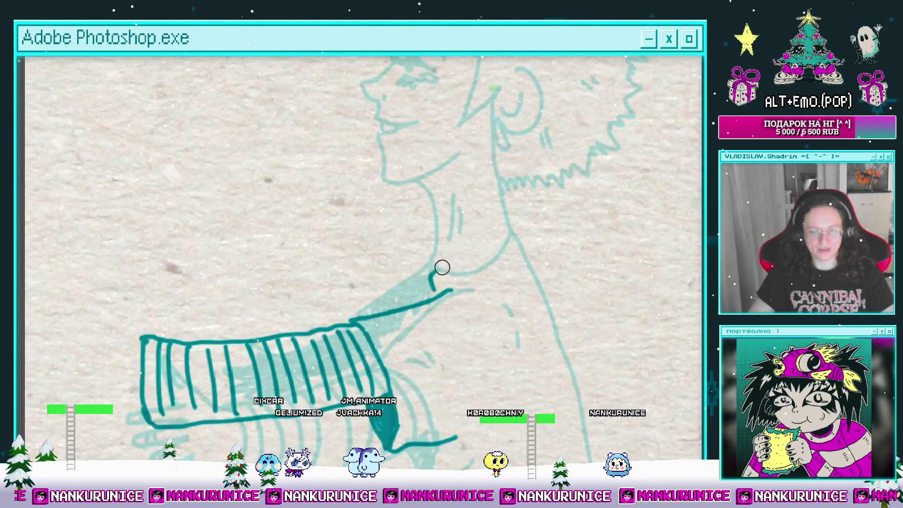
Try a hooked stroke at the sleeve's open end, undo it, then delete the striped sleeve ink.
scroll(432, 282, "up", 1)
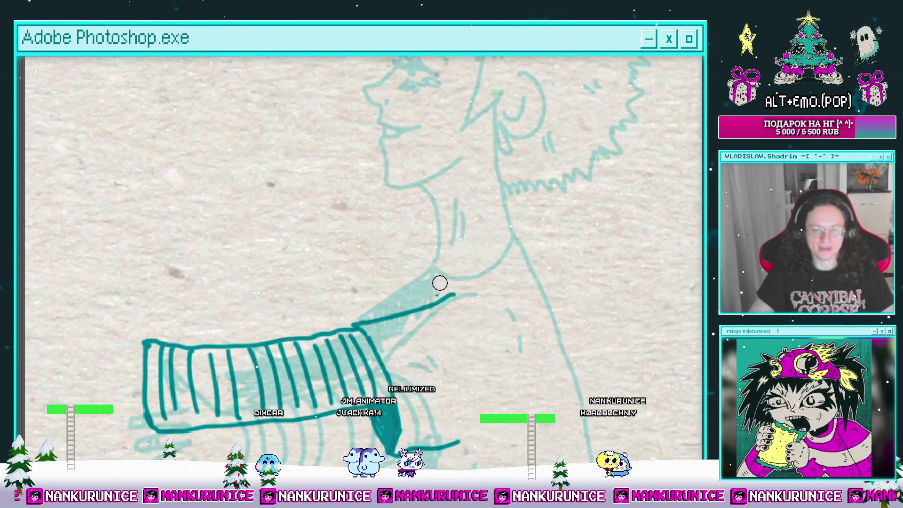
scroll(441, 284, "down", 3)
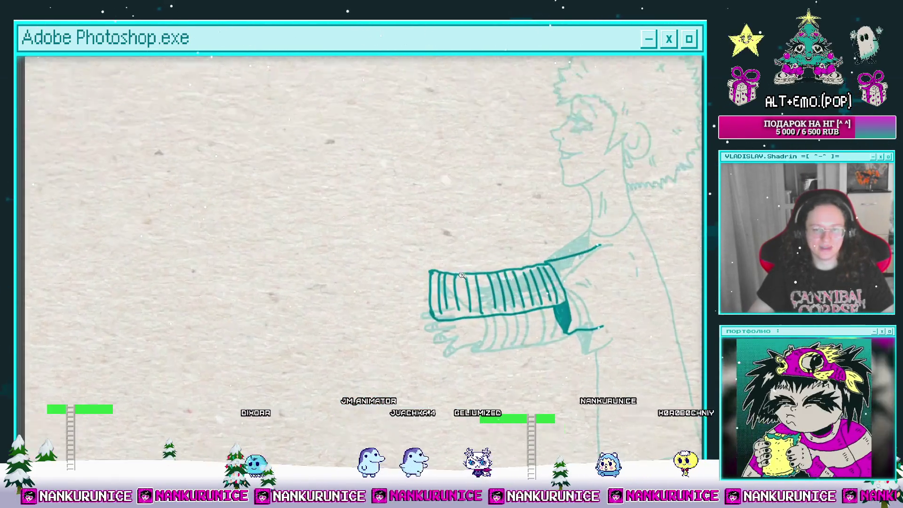
scroll(467, 277, "up", 2)
left_click_drag(467, 277, 491, 304)
scroll(457, 313, "up", 3)
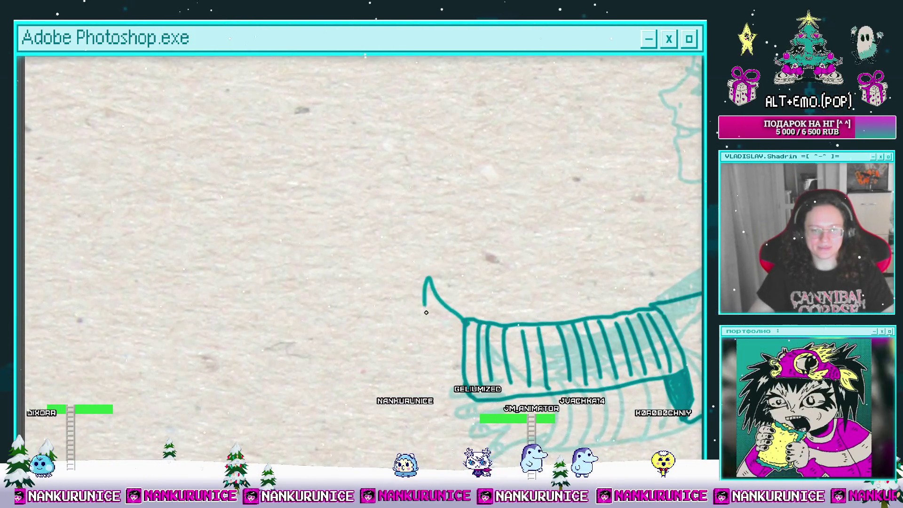
mouse_move(436, 313)
left_mouse_down()
mouse_move(462, 304)
mouse_move(453, 290)
left_mouse_up()
key("ctrl+z")
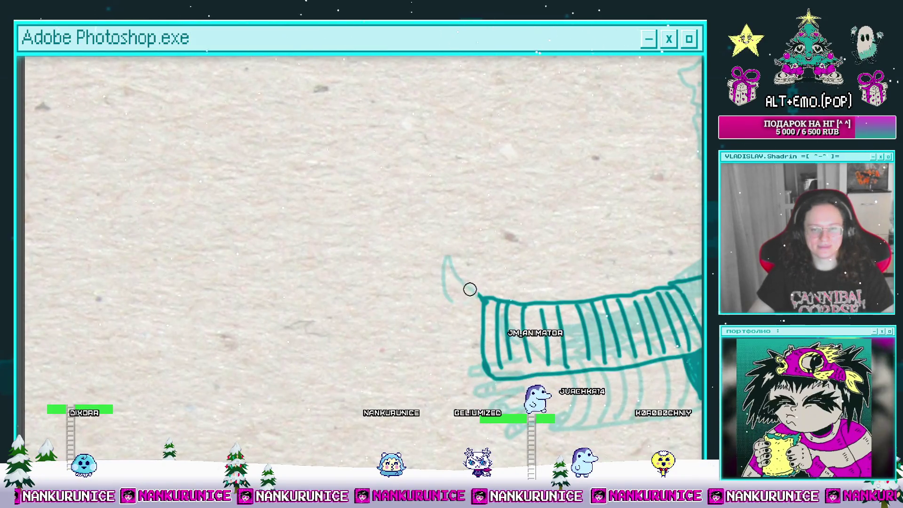
mouse_move(454, 301)
left_mouse_down()
mouse_move(457, 276)
mouse_move(411, 236)
left_mouse_up()
scroll(470, 263, "down", 3)
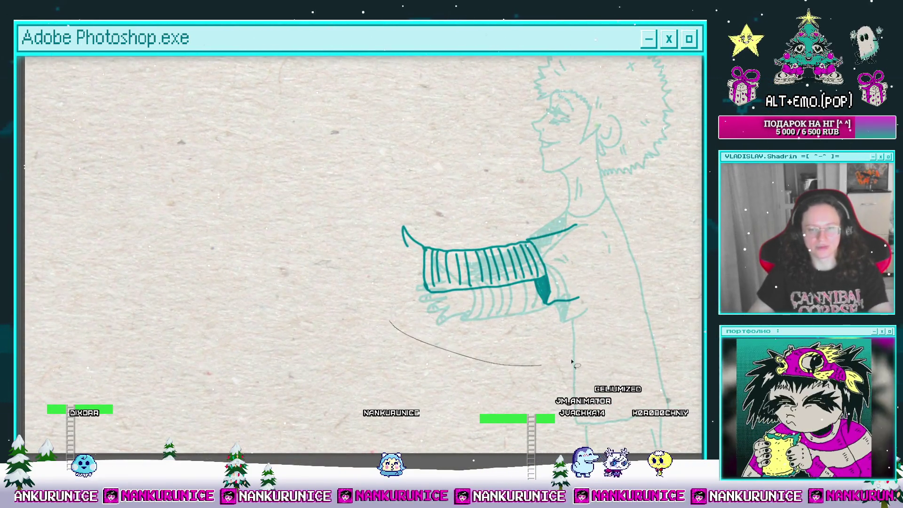
key("Delete")
left_click_drag(516, 213, 487, 234)
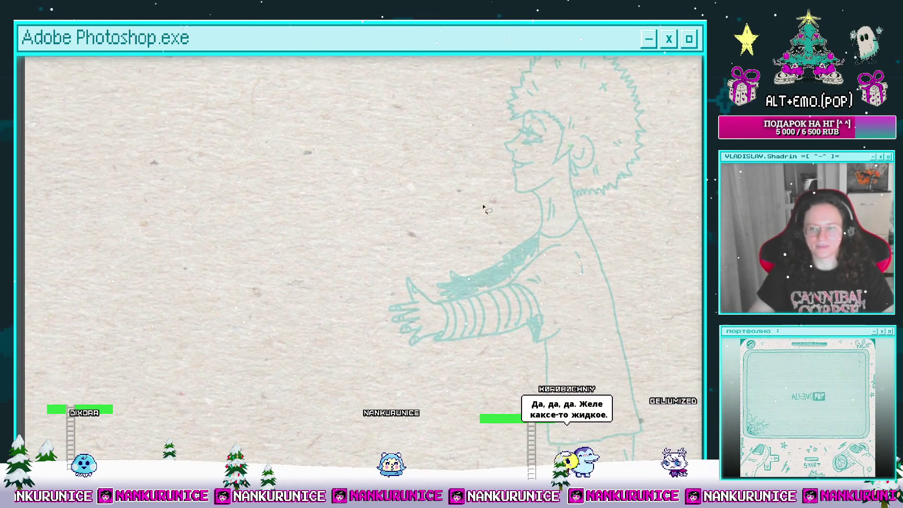
Ink the sleeve's upper edge and lower line with a hook, and draw the cuff opening.
left_click(513, 267)
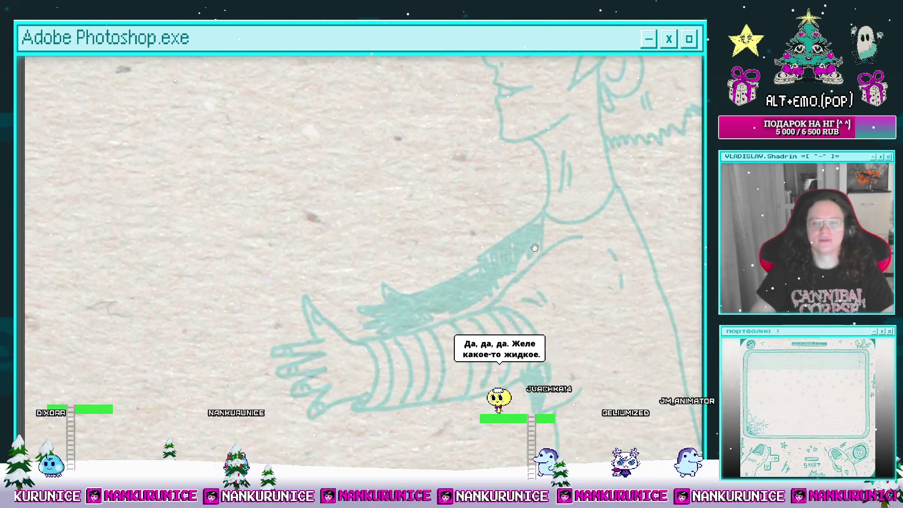
left_click_drag(500, 267, 492, 274)
mouse_move(550, 237)
left_mouse_down()
mouse_move(480, 255)
mouse_move(549, 240)
left_mouse_up()
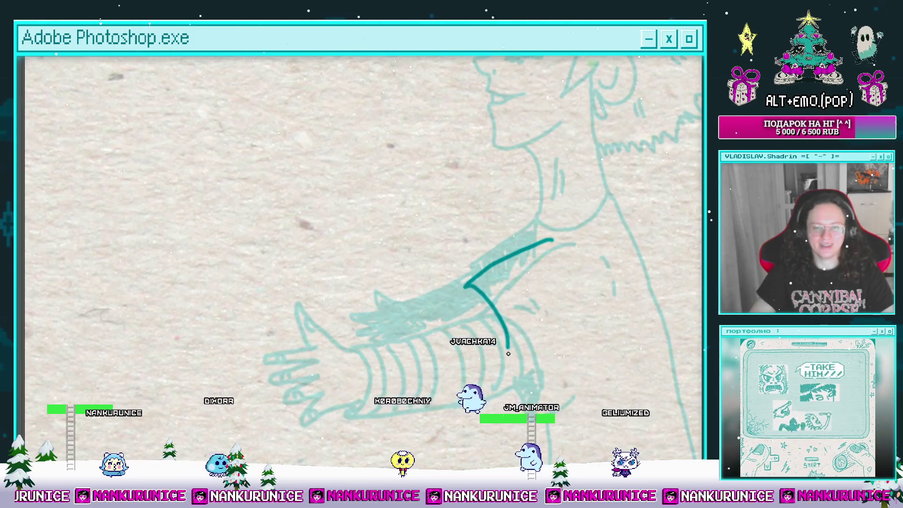
left_click_drag(508, 353, 500, 382)
left_click_drag(483, 289, 495, 299)
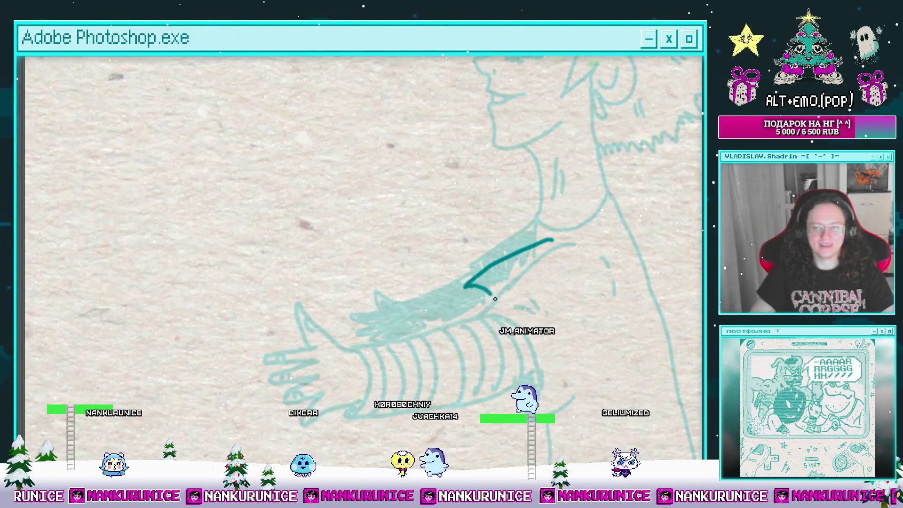
left_click_drag(552, 346, 602, 356)
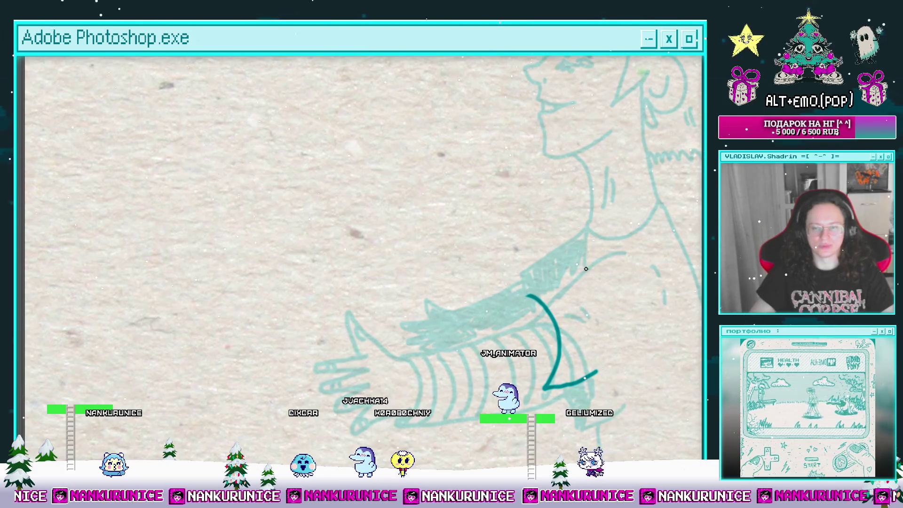
left_click_drag(506, 301, 528, 298)
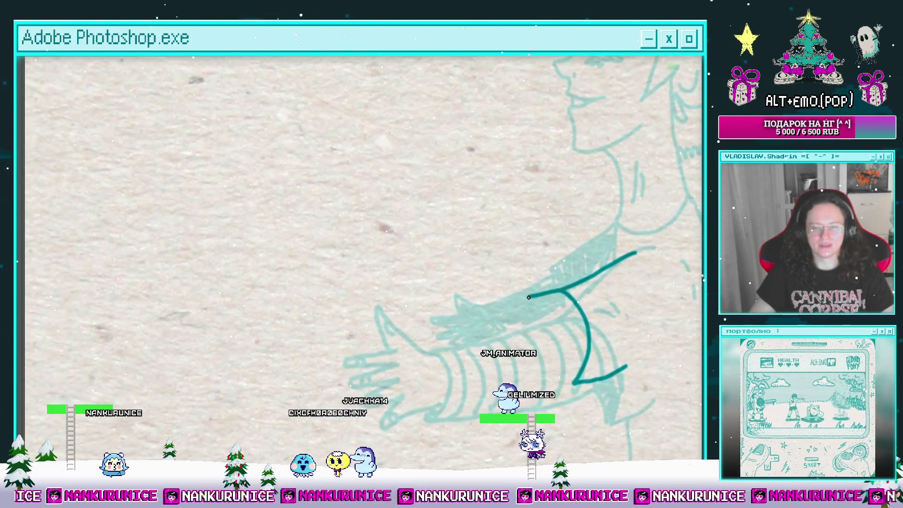
left_click_drag(429, 293, 417, 292)
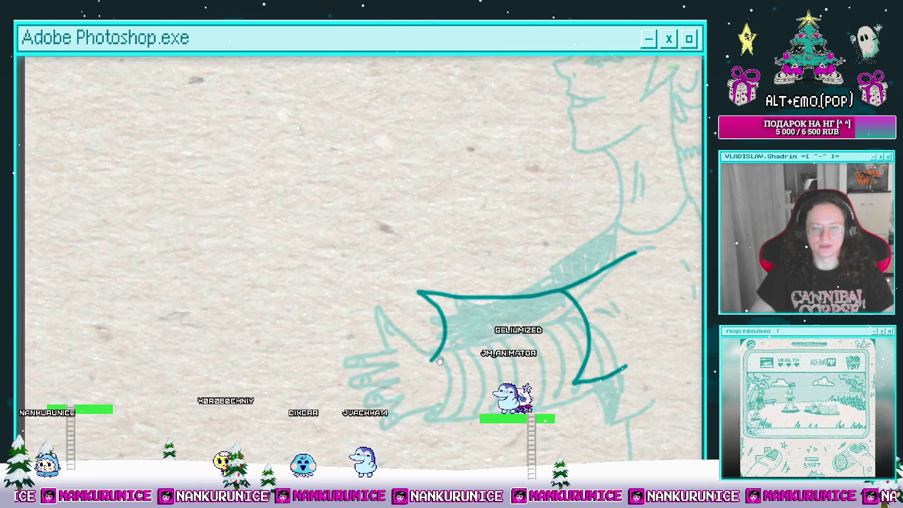
Draw curved stripes across the cuff from its left end to its right side.
left_click_drag(439, 360, 399, 347)
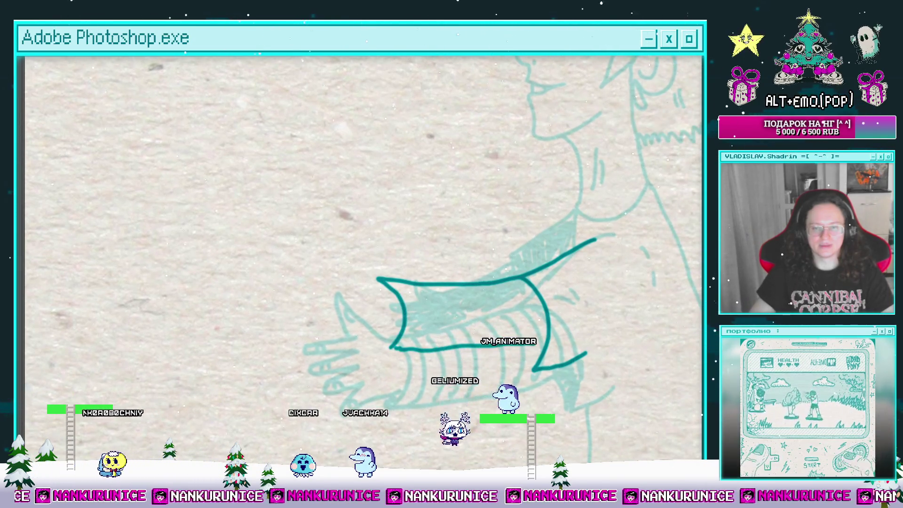
left_click_drag(532, 347, 535, 332)
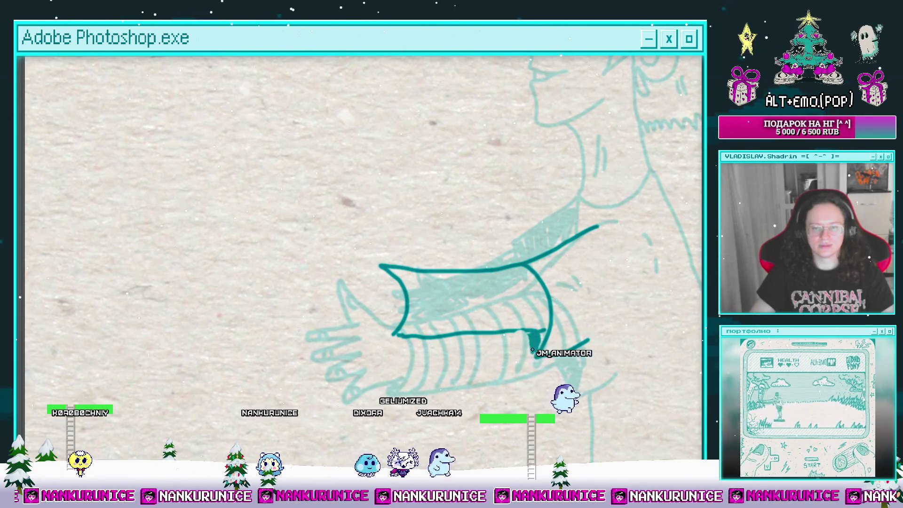
left_click_drag(508, 328, 532, 302)
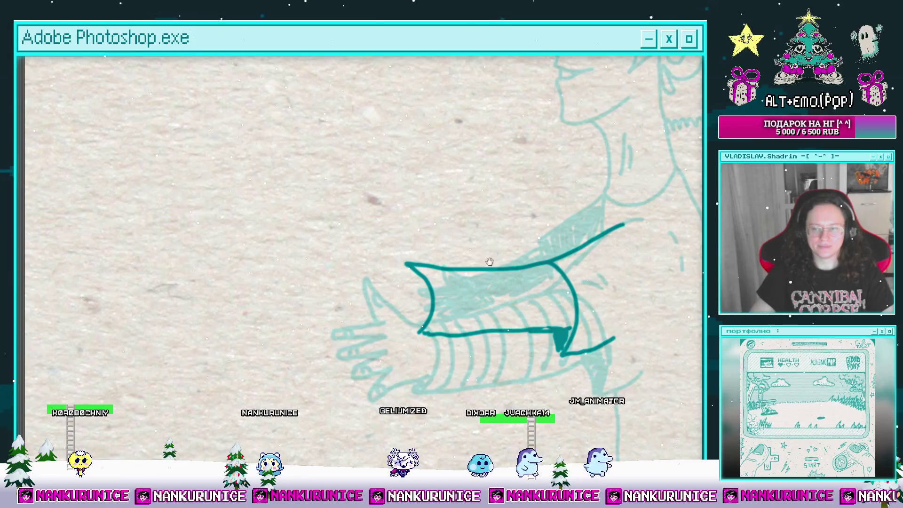
mouse_move(489, 261)
left_mouse_down()
mouse_move(544, 290)
mouse_move(459, 306)
left_mouse_up()
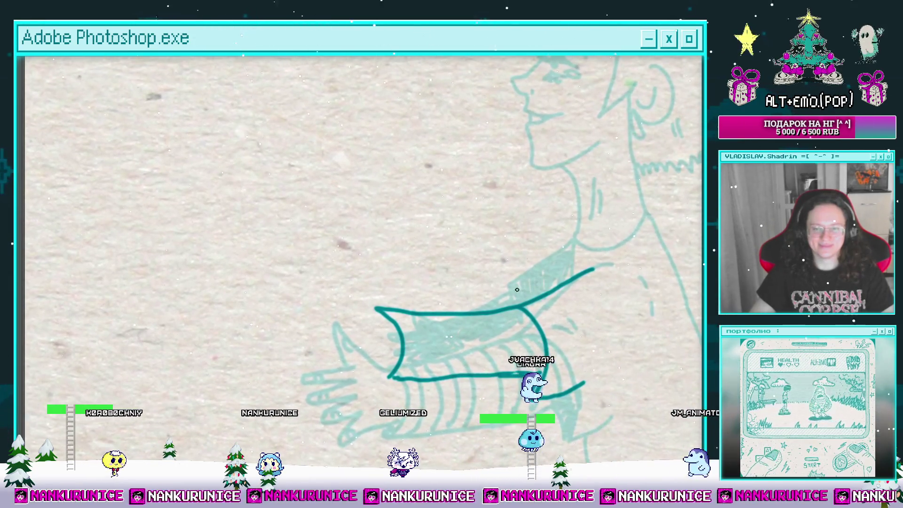
mouse_move(517, 290)
left_mouse_down()
mouse_move(551, 296)
mouse_move(540, 284)
left_mouse_up()
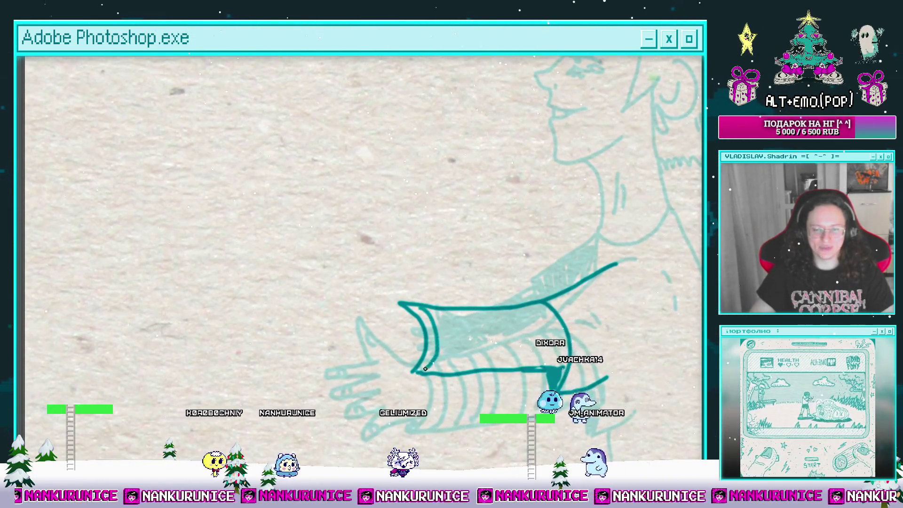
mouse_move(435, 306)
left_mouse_down()
mouse_move(442, 371)
mouse_move(458, 372)
mouse_move(476, 313)
left_mouse_up()
left_click_drag(485, 370, 484, 309)
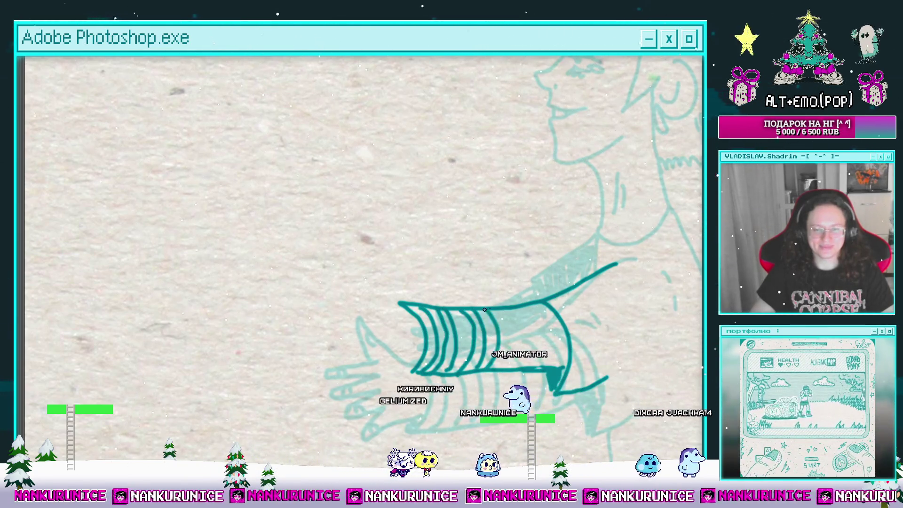
left_click_drag(518, 368, 530, 313)
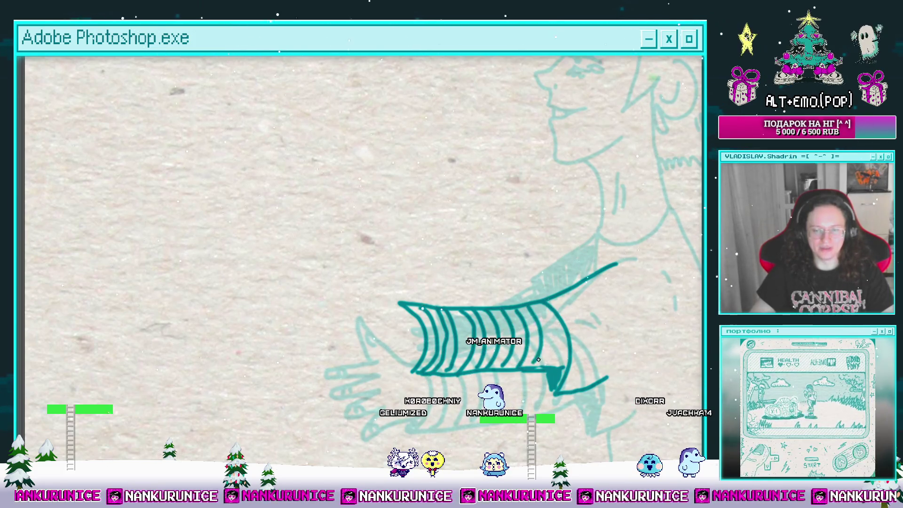
Ink the fingers of the reaching hand, then hide the rough sketch layer.
left_click_drag(553, 372, 622, 399)
mouse_move(465, 283)
left_mouse_down()
mouse_move(492, 301)
mouse_move(496, 330)
left_mouse_up()
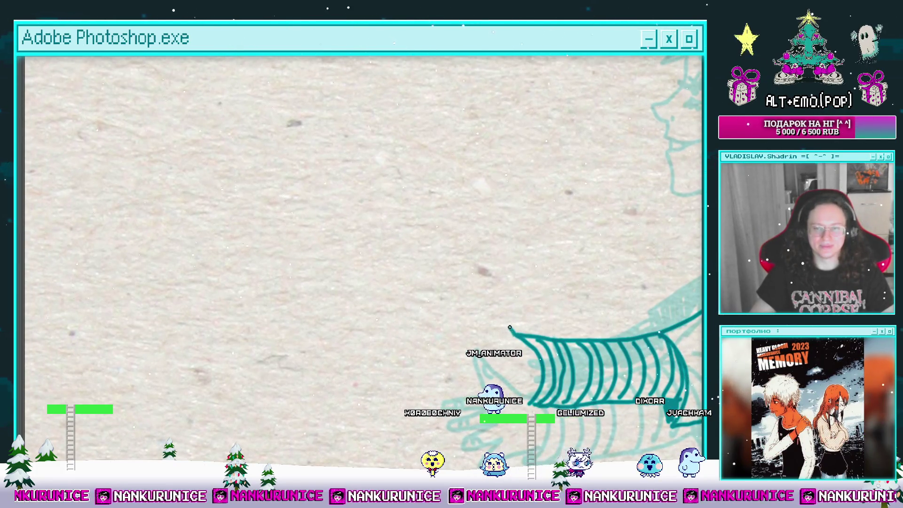
left_click_drag(495, 299, 478, 308)
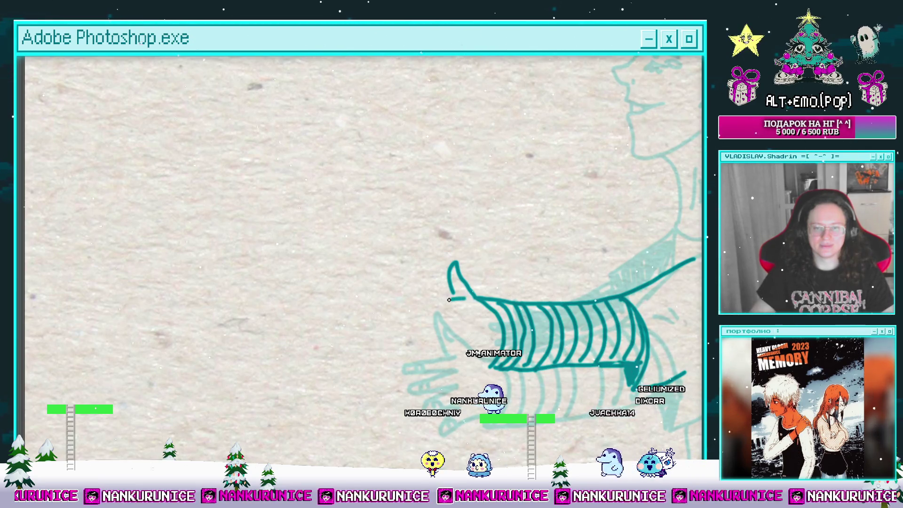
scroll(447, 306, "down", 1)
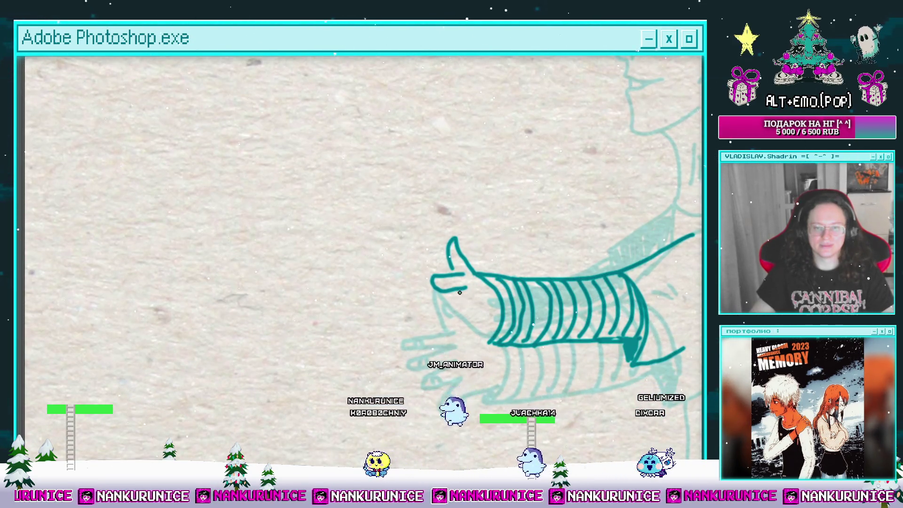
mouse_move(461, 297)
left_mouse_down()
mouse_move(446, 311)
mouse_move(464, 323)
mouse_move(480, 287)
mouse_move(467, 318)
left_mouse_up()
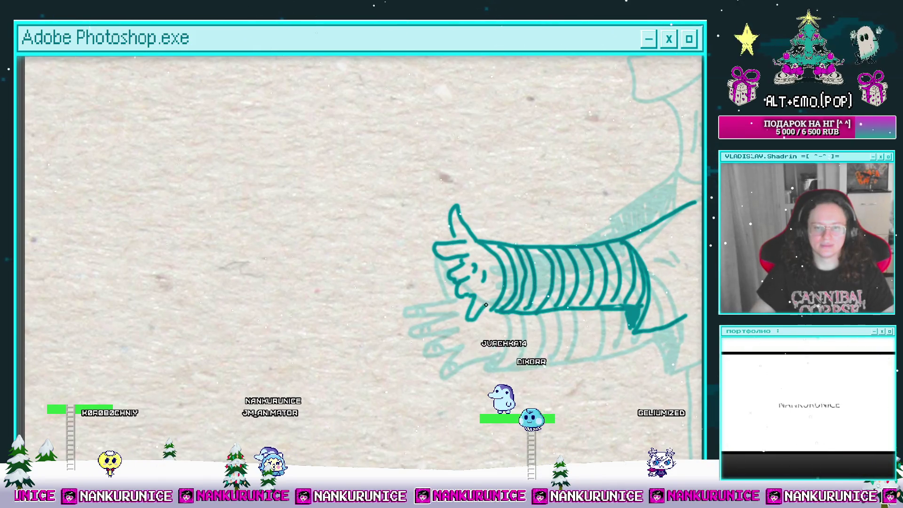
scroll(489, 303, "up", 2)
key("ctrl+comma")
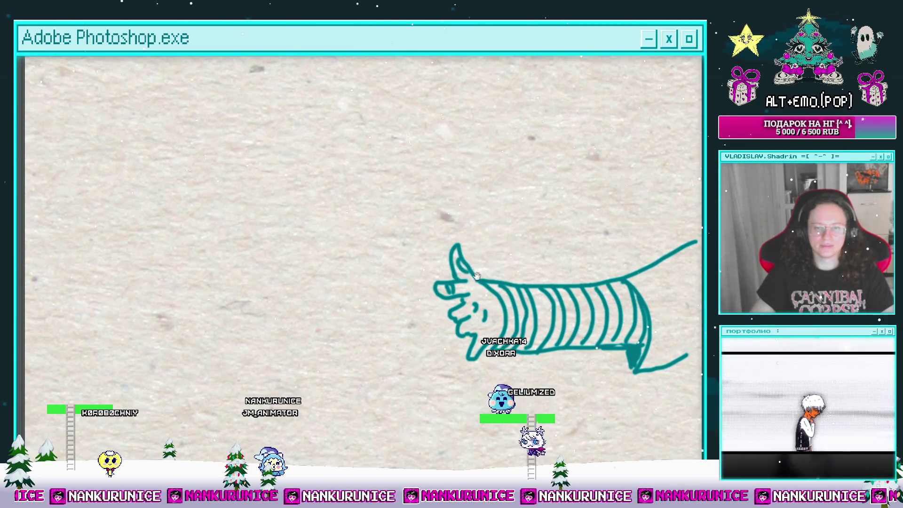
left_click_drag(476, 275, 458, 240)
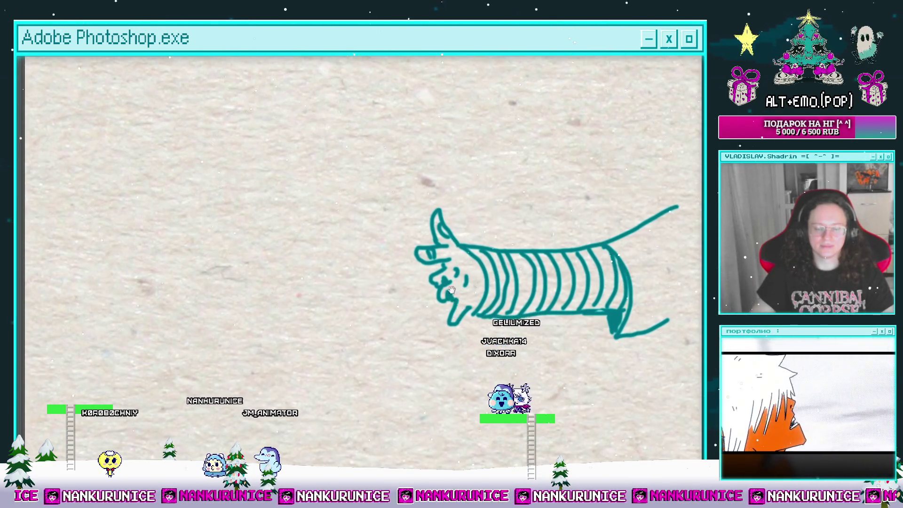
scroll(451, 289, "down", 5)
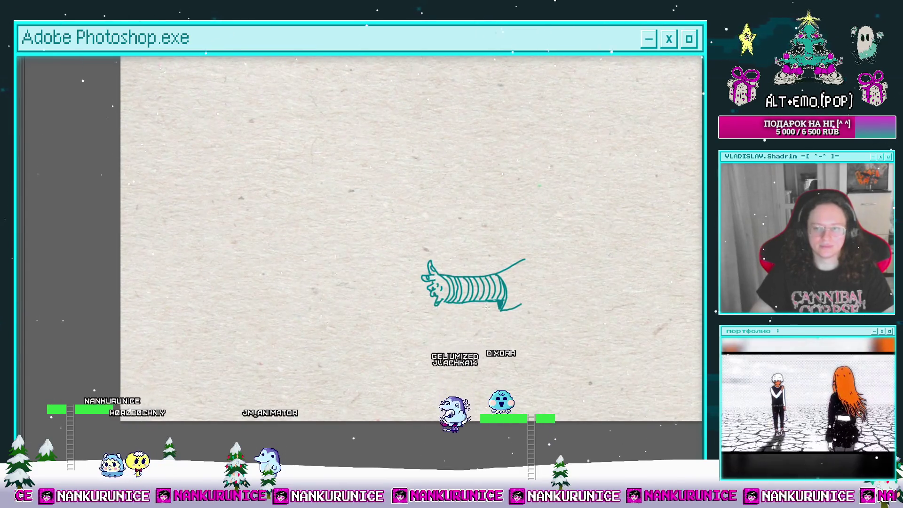
Turn the rough sketch layer back on and hide the panels again.
key("Tab")
left_click(458, 400)
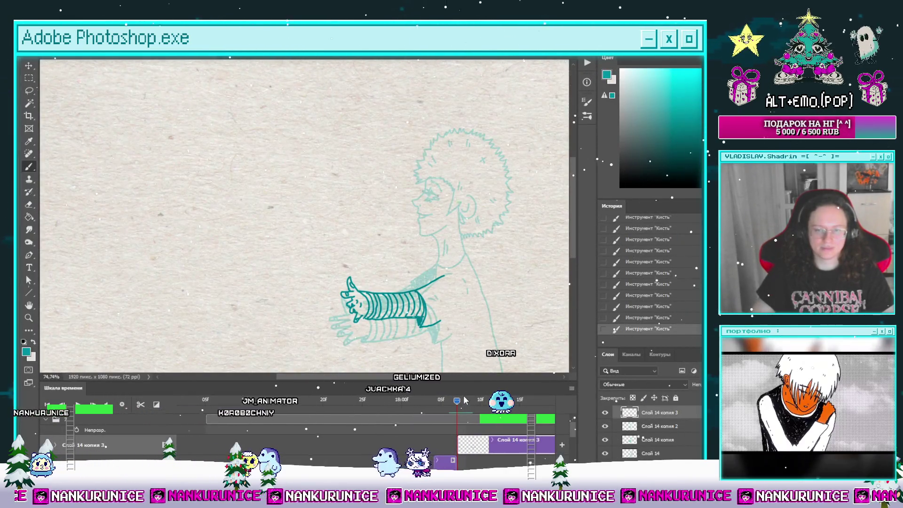
key("Tab")
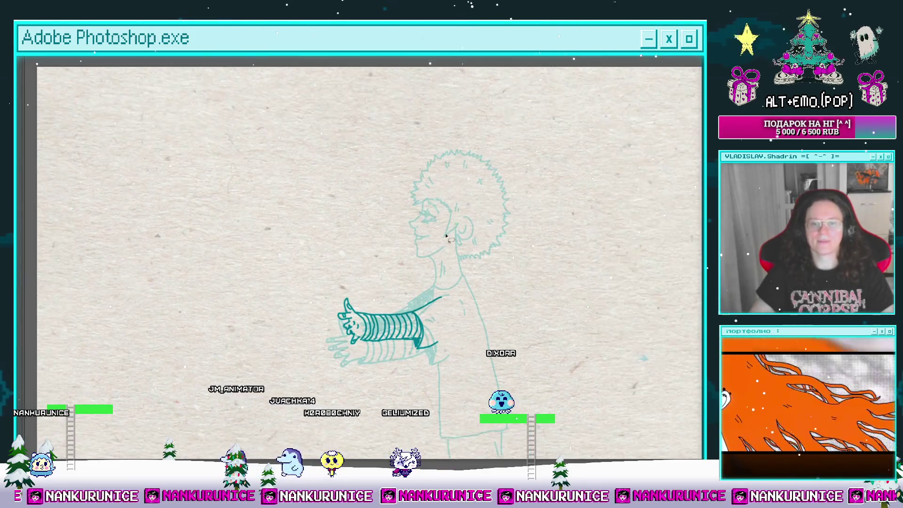
Ink the collar line at the neck and hatch darker shading into the cuff.
left_click_drag(446, 236, 431, 218)
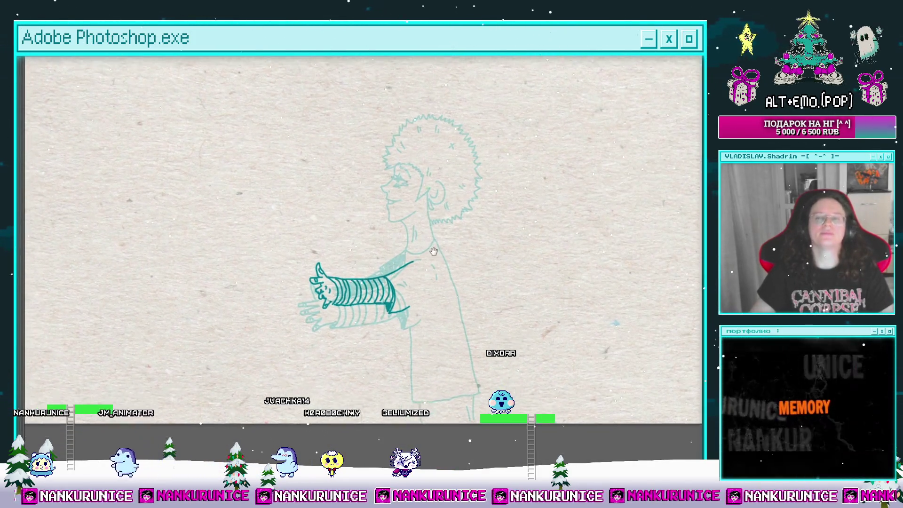
scroll(443, 212, "up", 3)
scroll(416, 278, "up", 4)
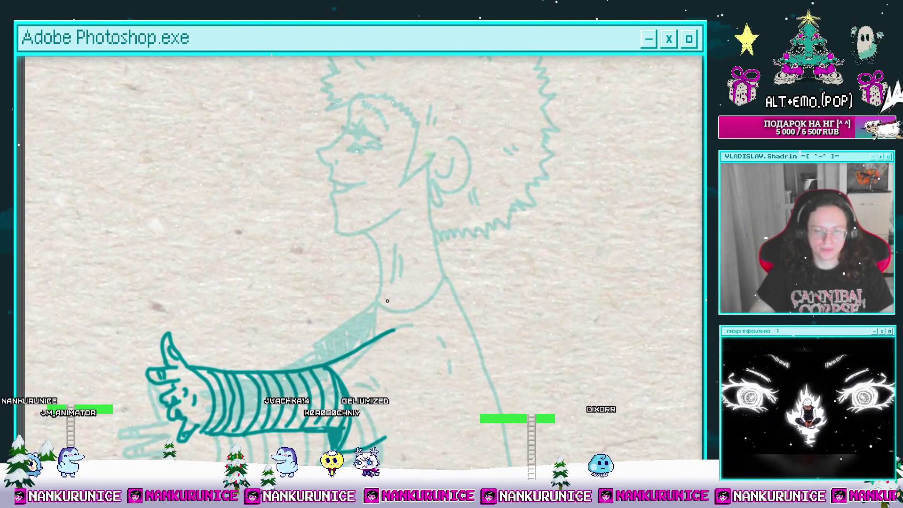
mouse_move(442, 275)
left_mouse_down()
mouse_move(376, 303)
mouse_move(386, 248)
mouse_move(369, 285)
mouse_move(456, 207)
left_mouse_up()
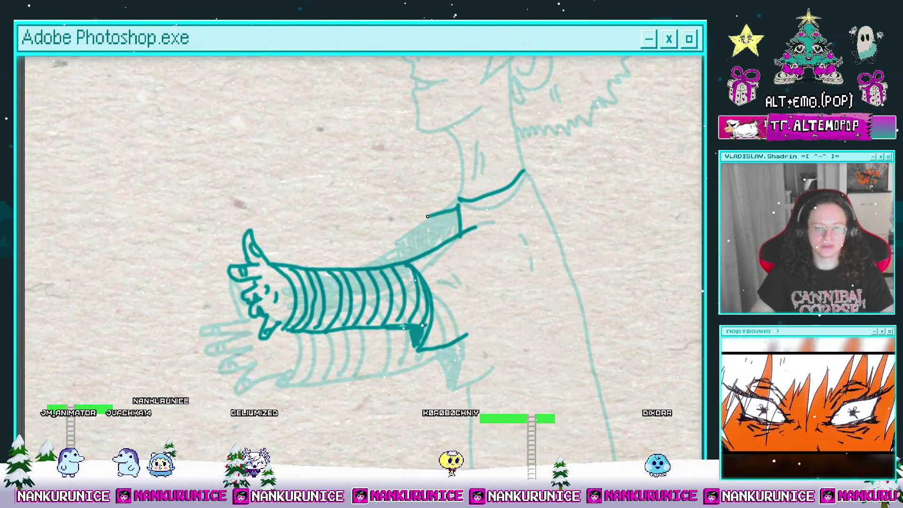
mouse_move(427, 227)
left_mouse_down()
mouse_move(435, 237)
mouse_move(432, 216)
left_mouse_up()
mouse_move(475, 95)
left_mouse_down()
mouse_move(432, 188)
mouse_move(447, 226)
mouse_move(435, 247)
left_mouse_up()
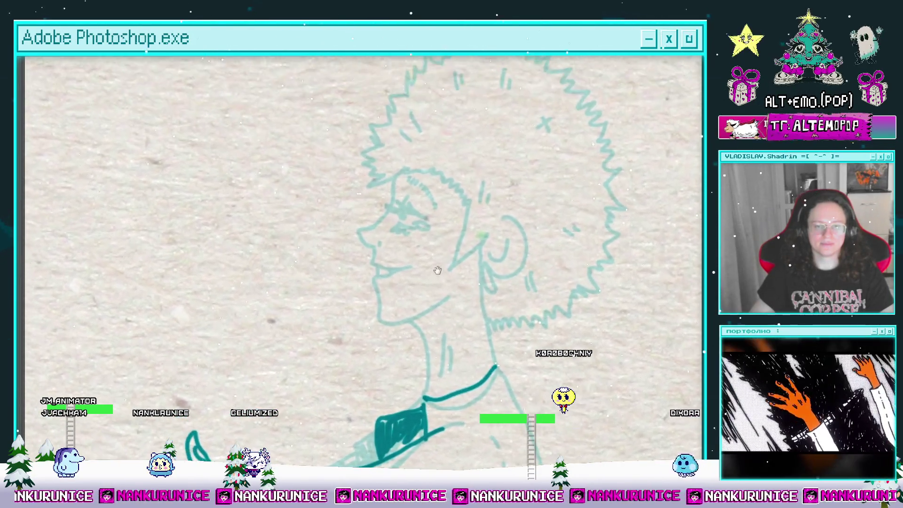
Ink the lips, a mark near the mouth, the chin and jaw, and the eye and eyebrow lines.
scroll(428, 233, "up", 2)
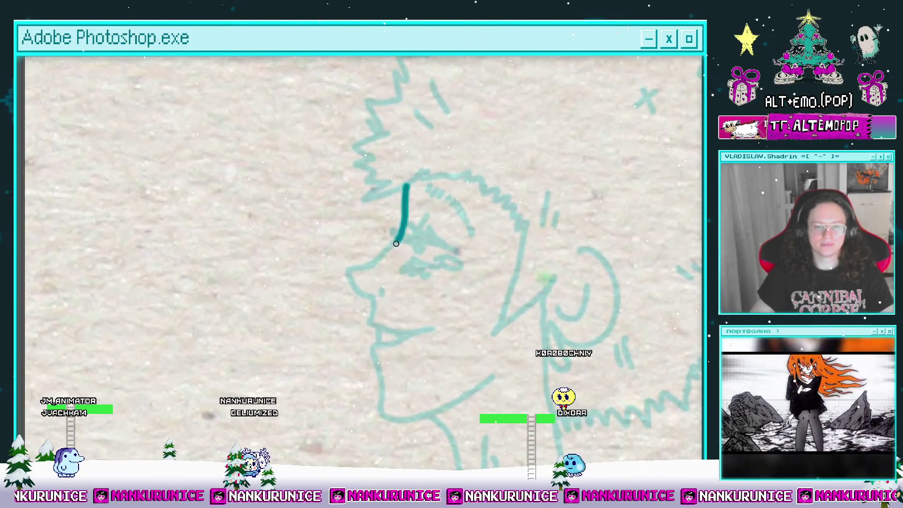
mouse_move(383, 294)
left_mouse_down()
mouse_move(370, 260)
mouse_move(352, 284)
mouse_move(403, 292)
mouse_move(413, 363)
left_mouse_up()
left_click(370, 263)
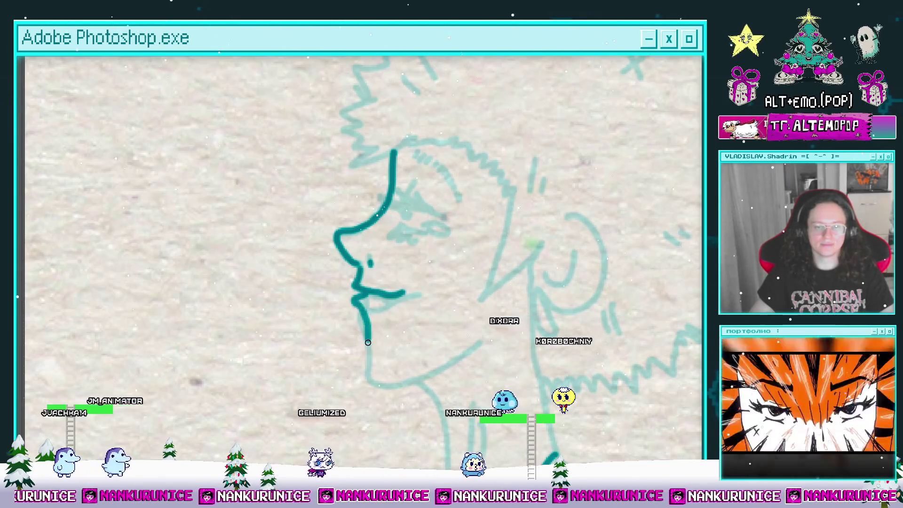
left_click_drag(416, 262, 394, 289)
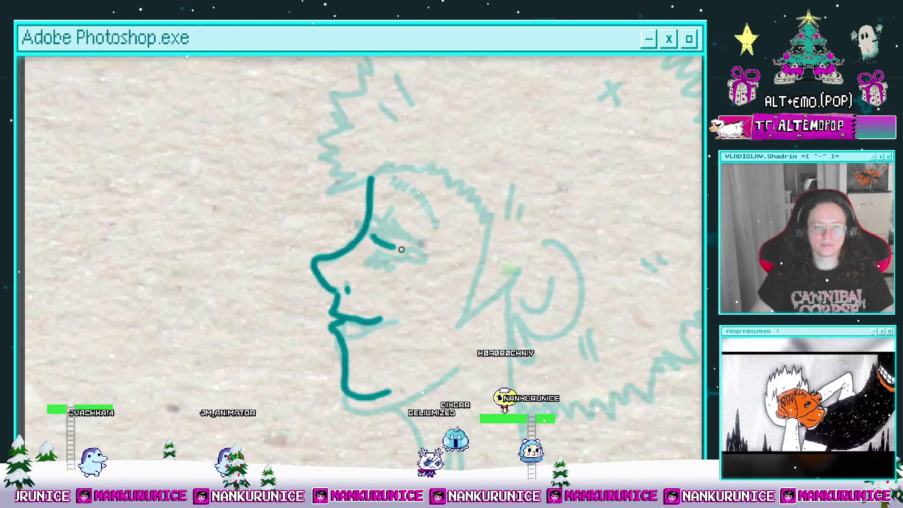
left_click_drag(373, 234, 416, 249)
left_click_drag(351, 233, 379, 238)
mouse_move(399, 183)
left_mouse_down()
mouse_move(395, 198)
mouse_move(408, 195)
left_mouse_up()
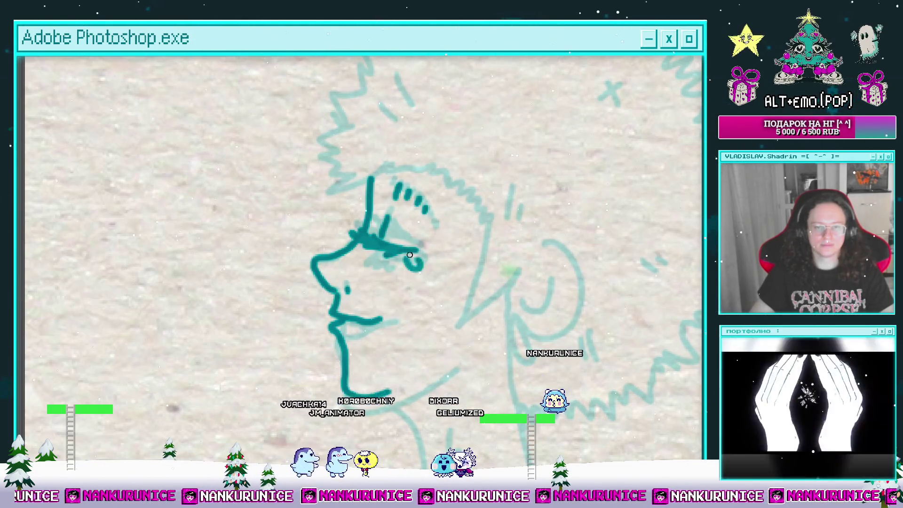
Ink a neck line below the earring and the front edge of the neck.
mouse_move(424, 270)
left_mouse_down()
mouse_move(455, 248)
mouse_move(411, 202)
mouse_move(394, 158)
mouse_move(446, 172)
left_mouse_up()
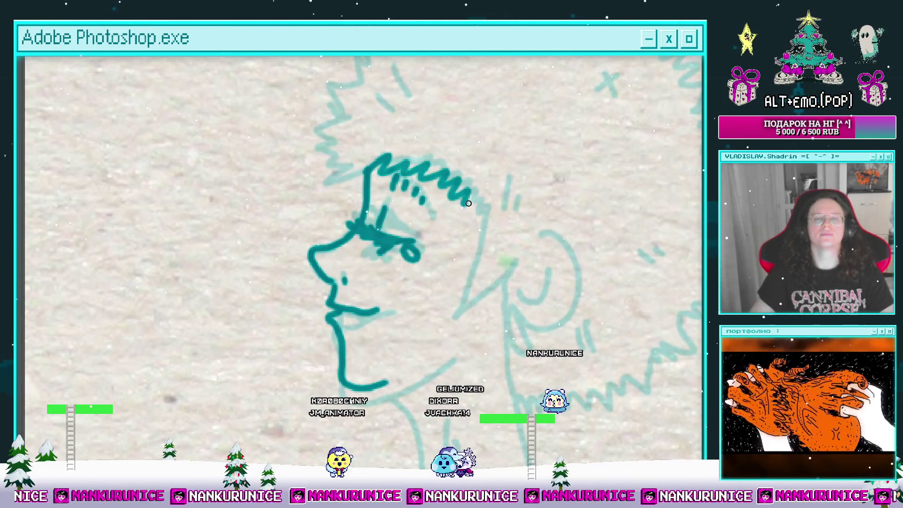
left_click_drag(469, 203, 433, 154)
left_click_drag(463, 221, 454, 195)
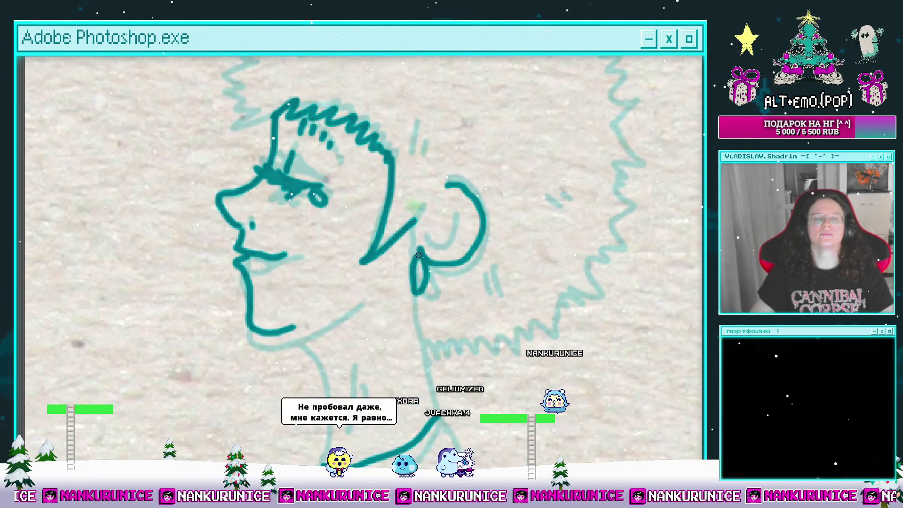
mouse_move(432, 258)
left_mouse_down()
mouse_move(442, 178)
mouse_move(465, 162)
mouse_move(441, 180)
left_mouse_up()
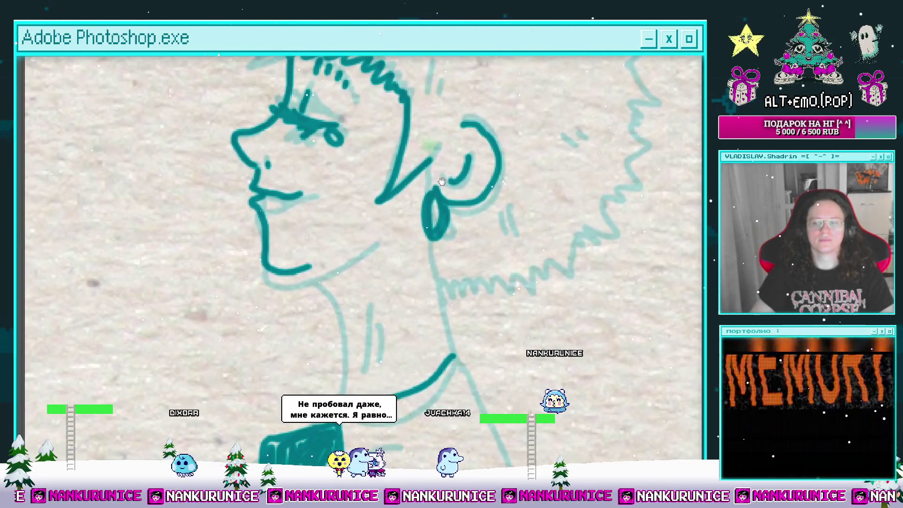
left_click_drag(428, 240, 452, 352)
left_click_drag(390, 289, 425, 199)
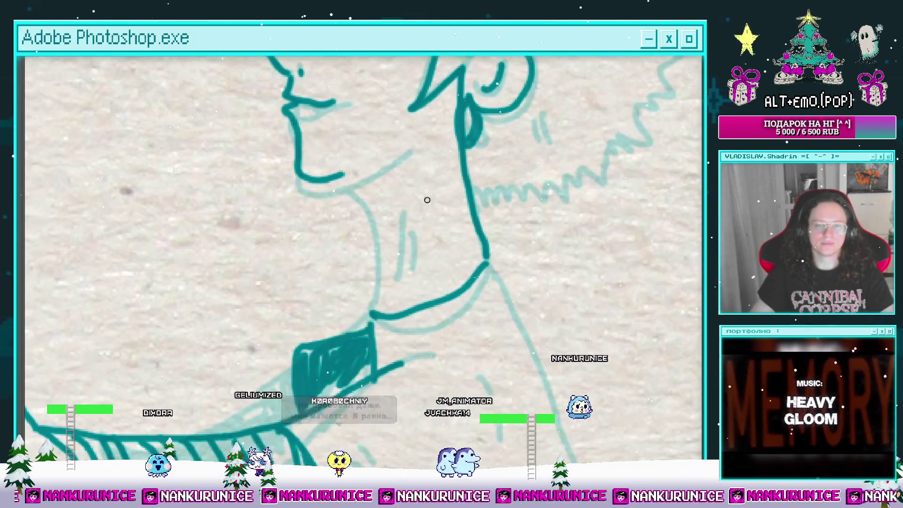
mouse_move(346, 176)
left_mouse_down()
mouse_move(368, 216)
mouse_move(377, 280)
left_mouse_up()
left_click_drag(376, 207, 393, 252)
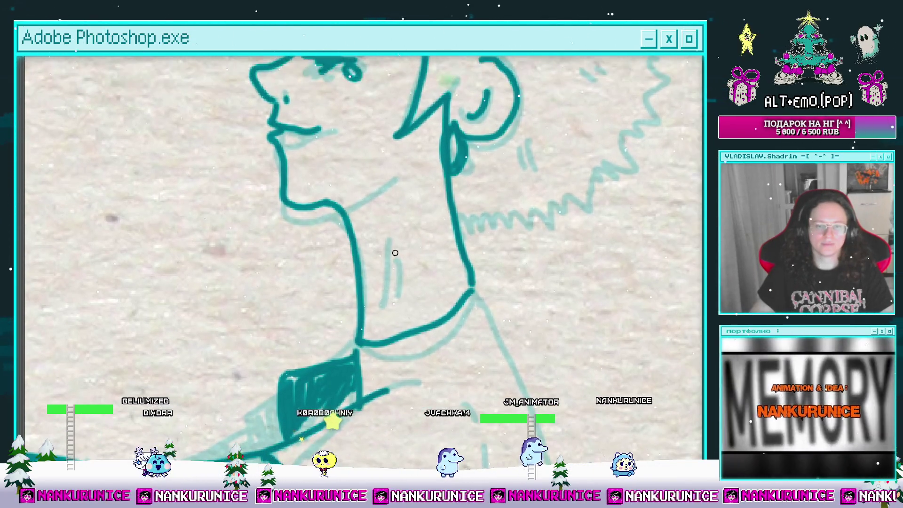
Trace over the small X mark in the hair at the top of the head.
mouse_move(389, 210)
left_mouse_down()
mouse_move(388, 281)
mouse_move(415, 316)
left_mouse_up()
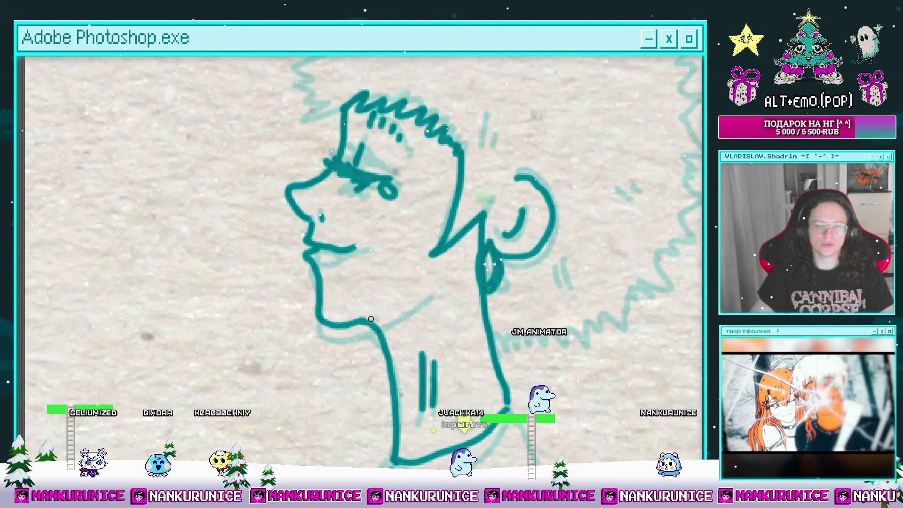
mouse_move(387, 242)
left_mouse_down()
mouse_move(391, 304)
mouse_move(377, 380)
left_mouse_up()
left_click_drag(420, 221, 368, 268)
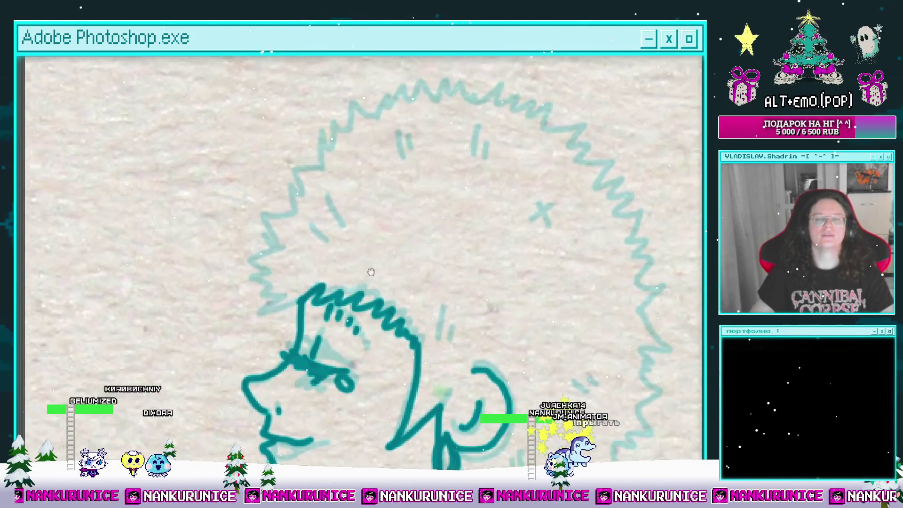
left_click_drag(521, 204, 536, 225)
left_click_drag(539, 206, 518, 222)
scroll(531, 206, "down", 3)
mouse_move(452, 203)
left_mouse_down()
mouse_move(373, 232)
mouse_move(382, 216)
left_mouse_up()
scroll(411, 211, "up", 2)
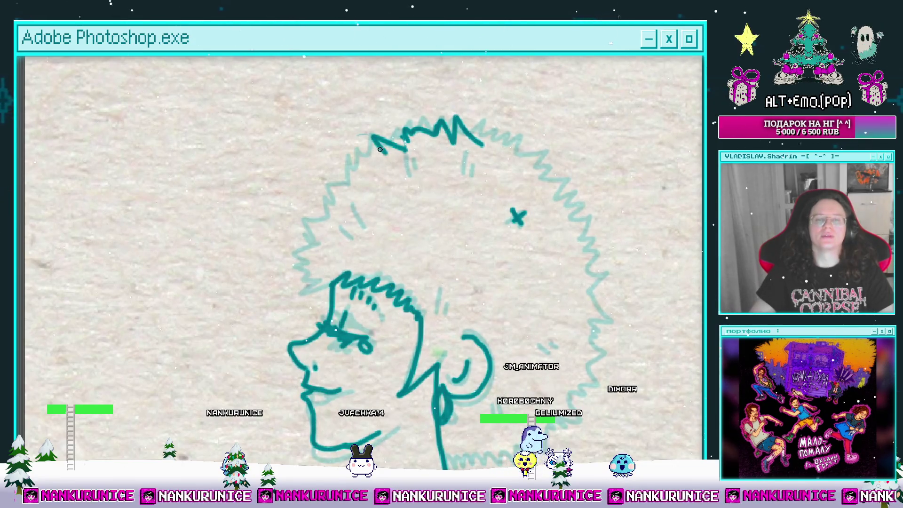
Ink jagged zigzag strokes around the top-left and top-right of the curly hair.
left_click_drag(359, 160, 402, 154)
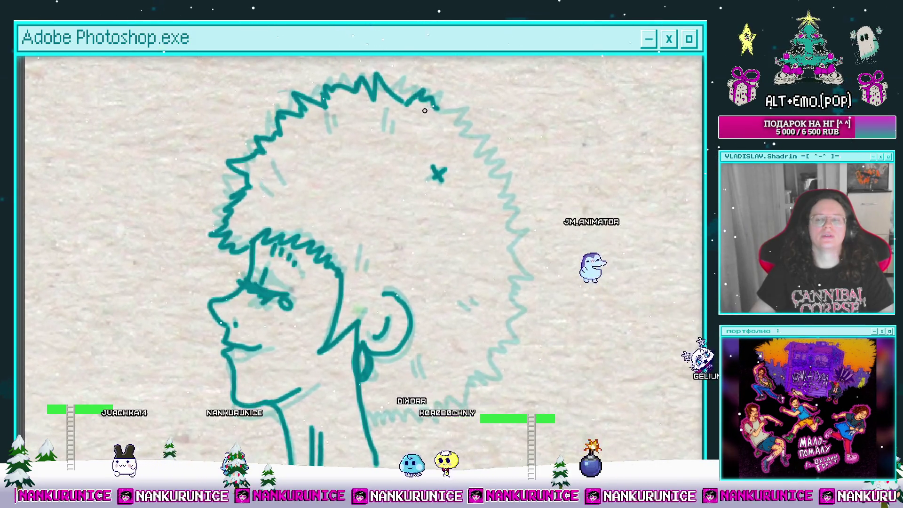
left_click_drag(436, 111, 468, 141)
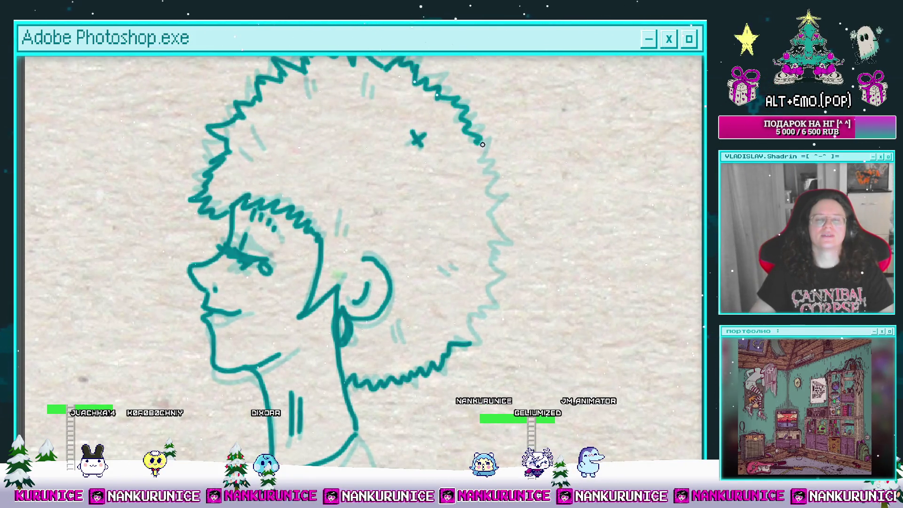
left_click_drag(485, 219, 482, 185)
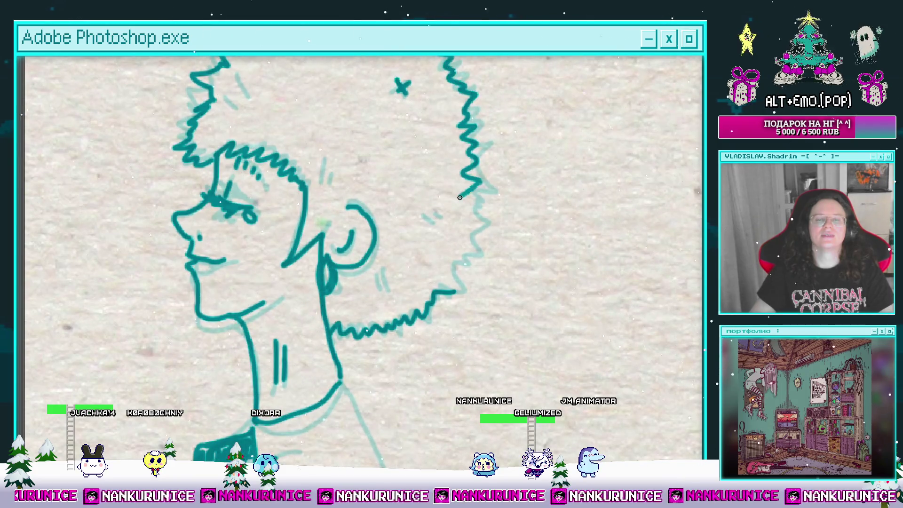
mouse_move(454, 279)
left_mouse_down()
mouse_move(480, 287)
mouse_move(472, 303)
mouse_move(508, 356)
left_mouse_up()
left_click_drag(379, 236, 398, 239)
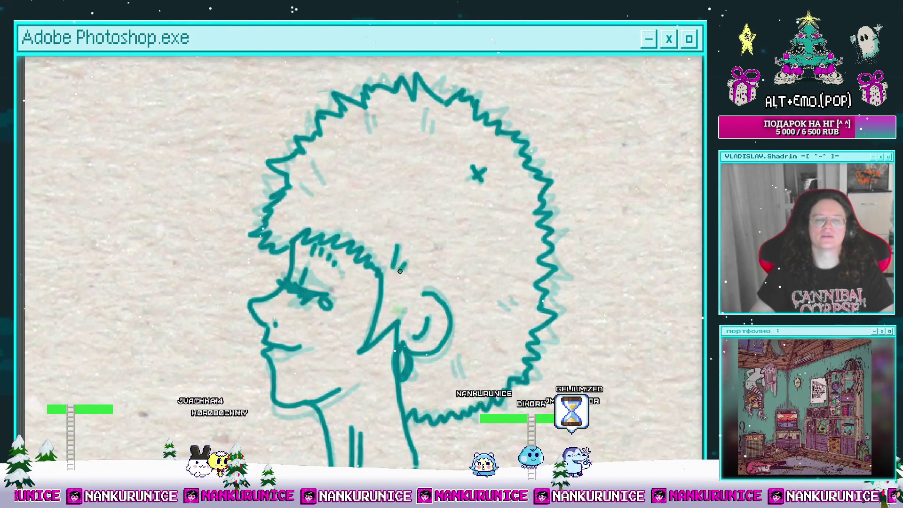
left_click_drag(356, 187, 368, 222)
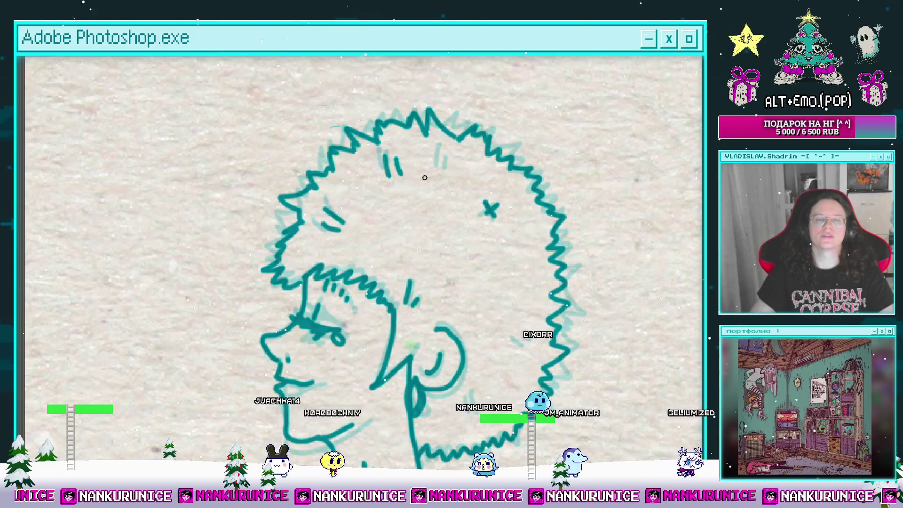
left_click_drag(468, 205, 433, 141)
scroll(493, 284, "down", 3)
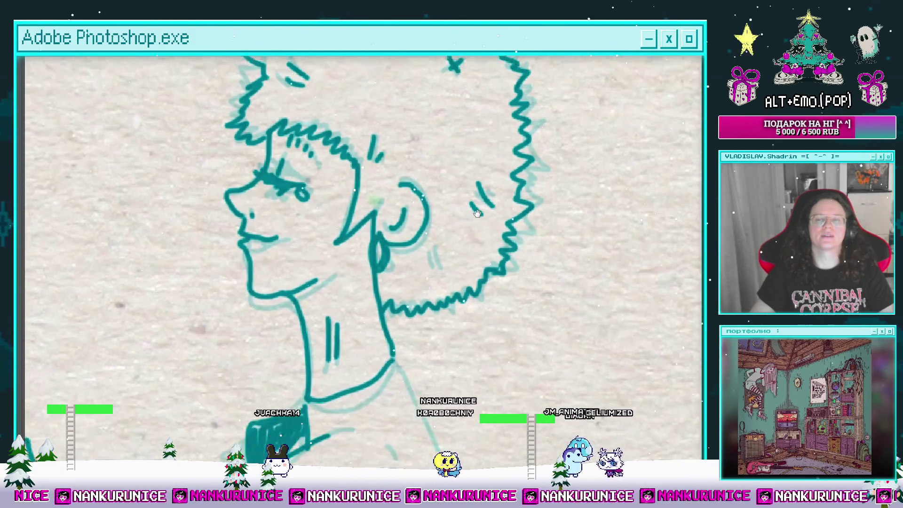
Ink the line along the figure's back and extend it down the coat.
left_click_drag(445, 257, 432, 198)
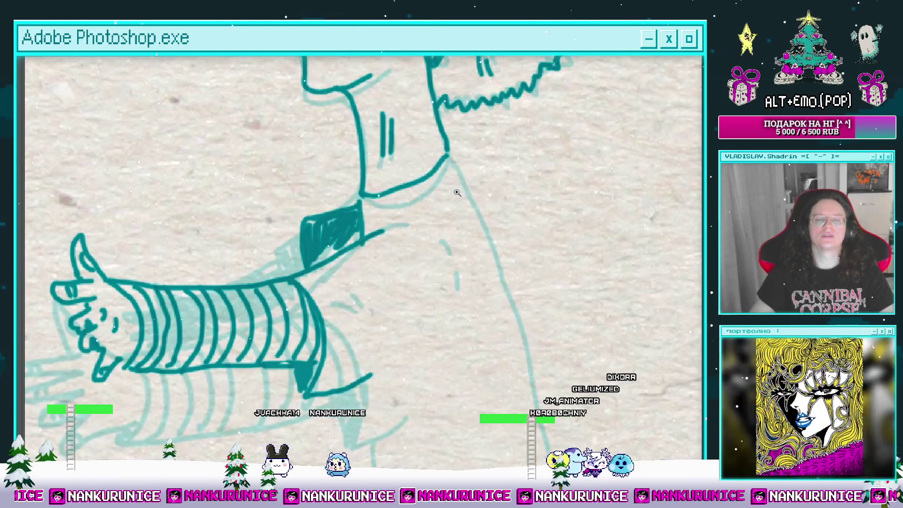
scroll(425, 167, "down", 2)
left_click_drag(435, 143, 481, 225)
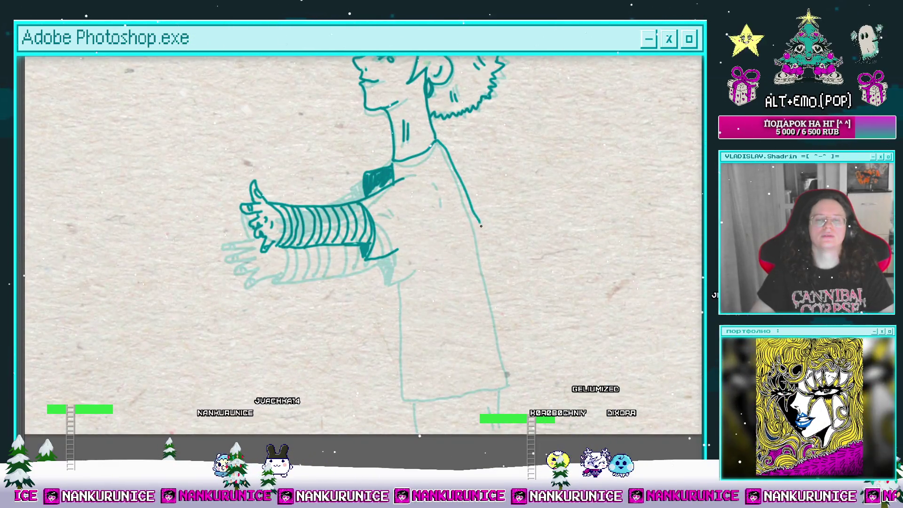
left_click_drag(502, 361, 505, 378)
left_click_drag(505, 379, 487, 259)
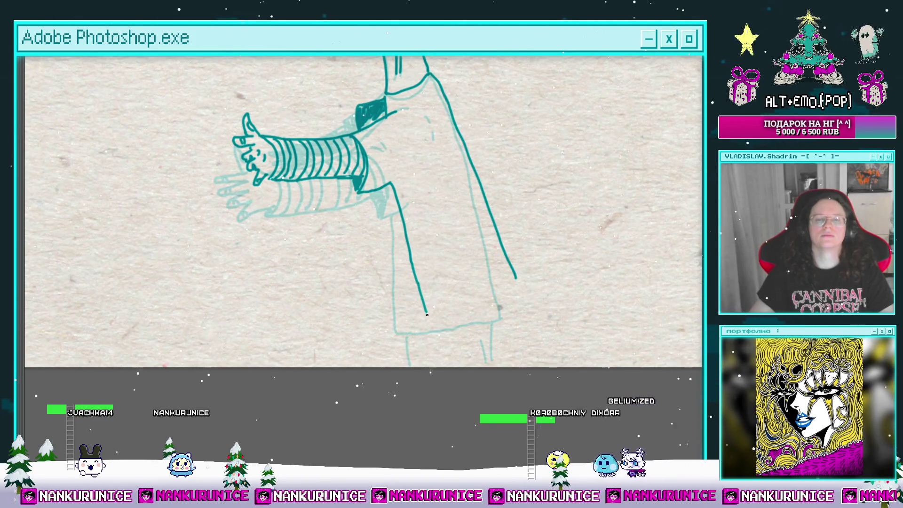
Ink the coat's front edge down to the hem and start the legs below it.
mouse_move(517, 279)
left_mouse_down()
mouse_move(501, 320)
mouse_move(461, 278)
mouse_move(492, 311)
left_mouse_up()
mouse_move(531, 265)
left_mouse_down()
mouse_move(557, 331)
mouse_move(604, 325)
left_mouse_up()
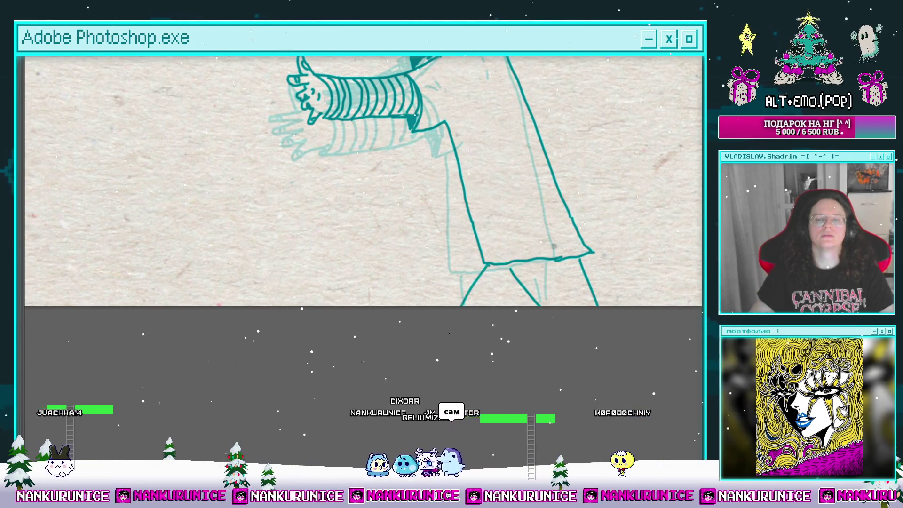
mouse_move(533, 296)
left_mouse_down()
mouse_move(508, 358)
mouse_move(504, 409)
left_mouse_up()
scroll(453, 227, "up", 5)
left_click_drag(453, 228, 452, 217)
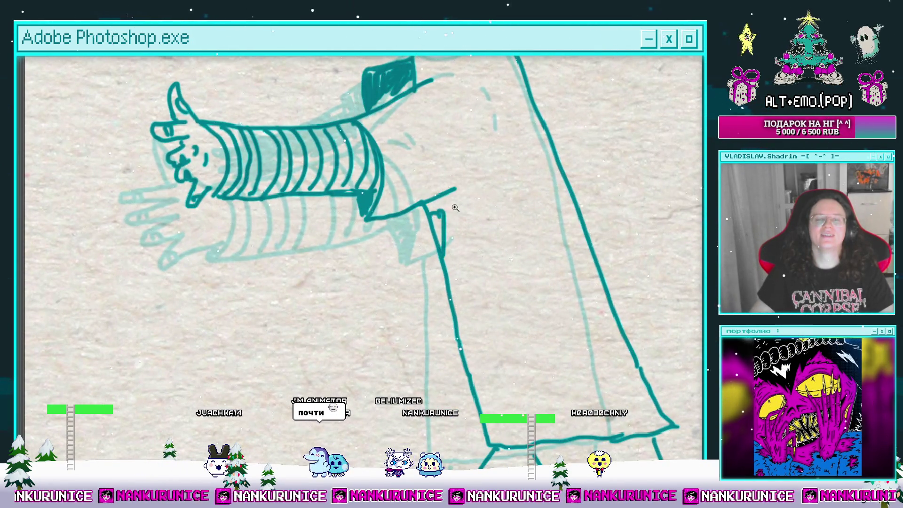
scroll(456, 208, "down", 5)
scroll(494, 235, "up", 5)
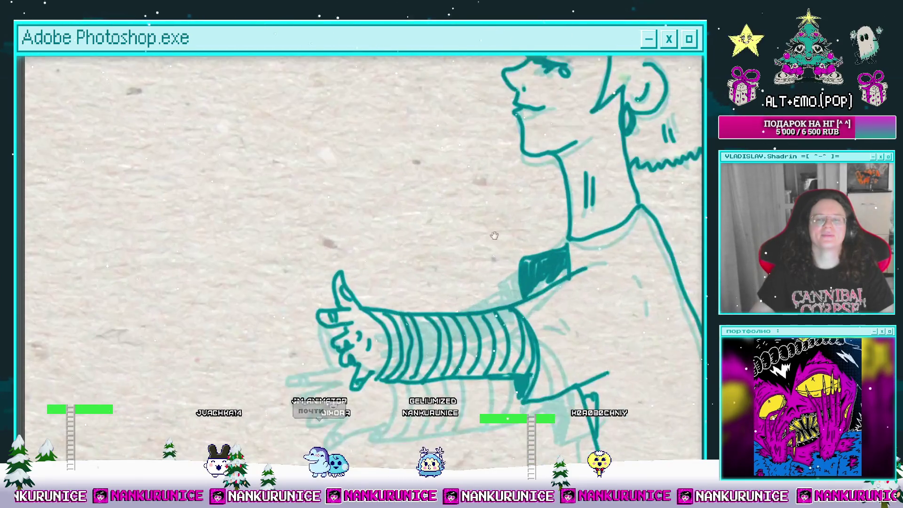
Ink the far arm's solid sleeve and its open hand reaching forward.
left_click_drag(494, 235, 470, 250)
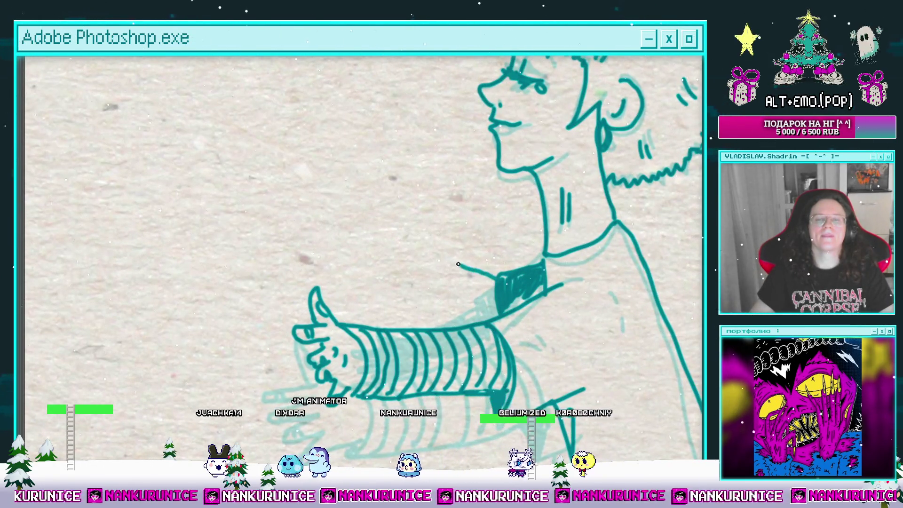
mouse_move(519, 264)
left_mouse_down()
mouse_move(405, 294)
mouse_move(469, 325)
mouse_move(465, 311)
mouse_move(483, 281)
mouse_move(443, 295)
left_mouse_up()
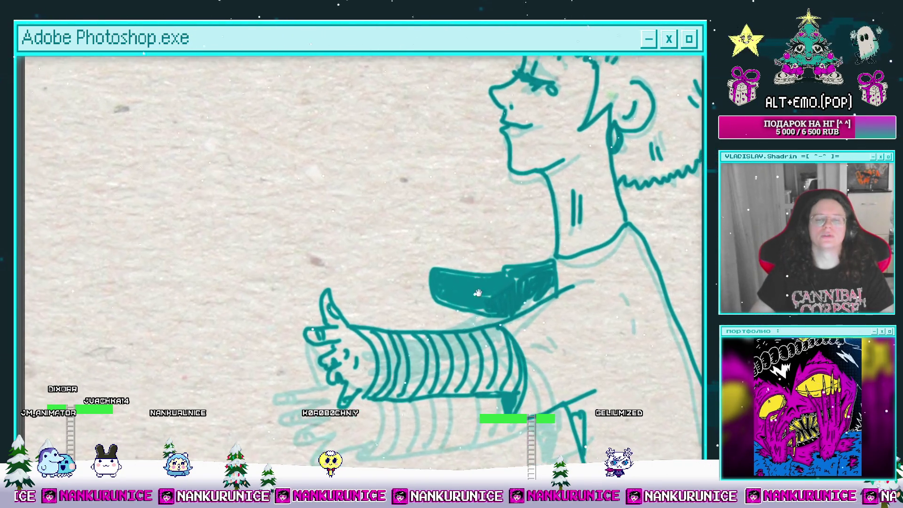
left_click_drag(464, 320, 491, 310)
mouse_move(431, 288)
left_mouse_down()
mouse_move(474, 270)
mouse_move(484, 278)
mouse_move(472, 262)
mouse_move(465, 285)
mouse_move(448, 275)
mouse_move(446, 291)
mouse_move(453, 303)
mouse_move(477, 306)
left_mouse_up()
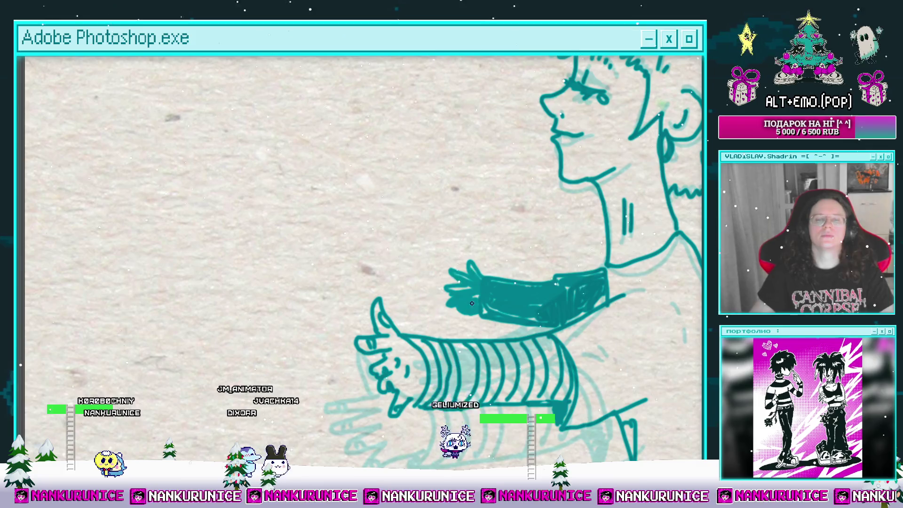
Zoom out to the whole document and restore the panels and timeline.
key("z")
left_click(517, 260, "alt")
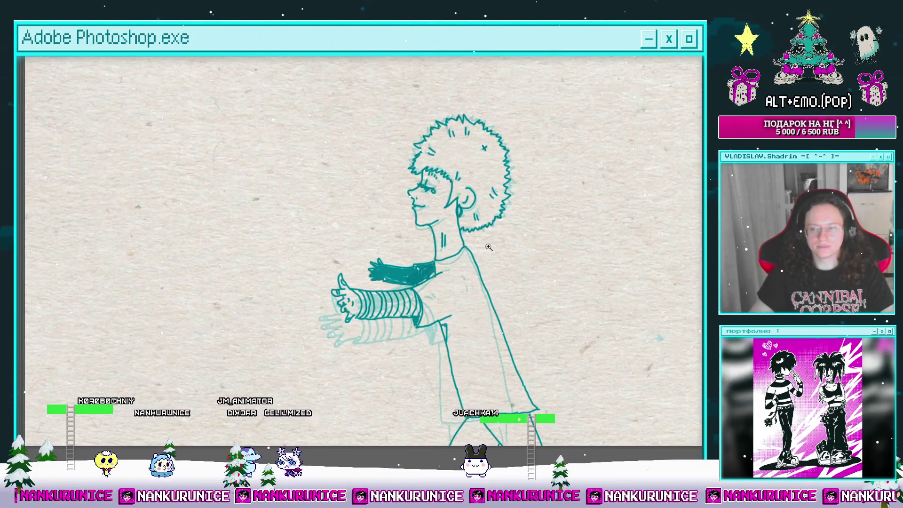
key("ctrl+minus")
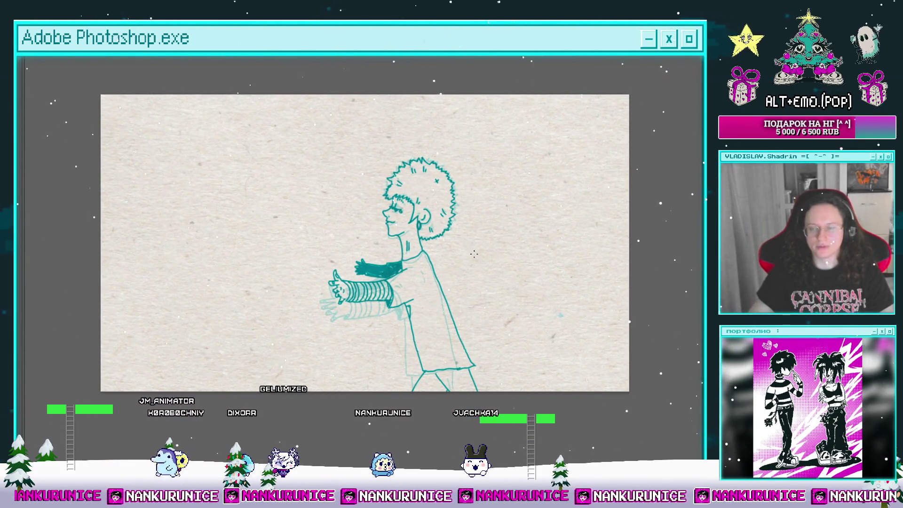
key("Tab")
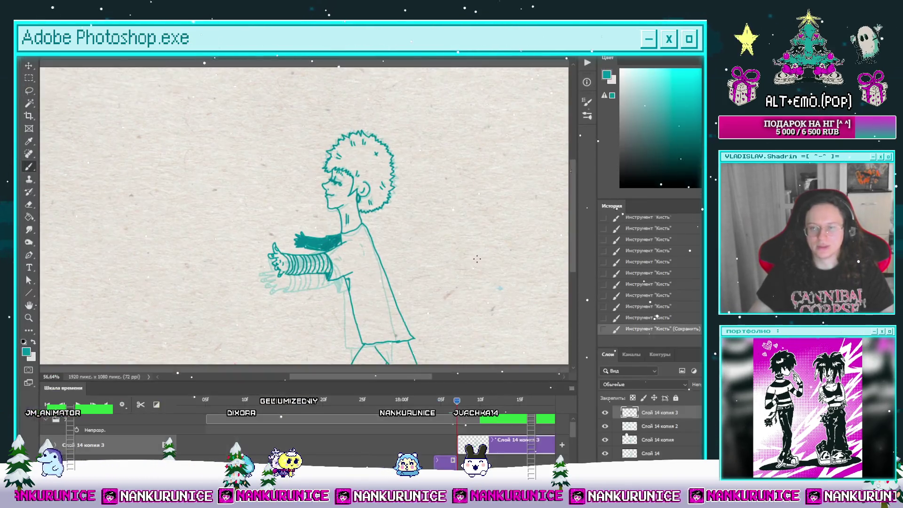
Scrub to an earlier frame and select the character's lines by inverting a Magic Wand background selection.
mouse_move(457, 400)
left_mouse_down()
mouse_move(362, 432)
mouse_move(457, 416)
left_mouse_up()
key("w")
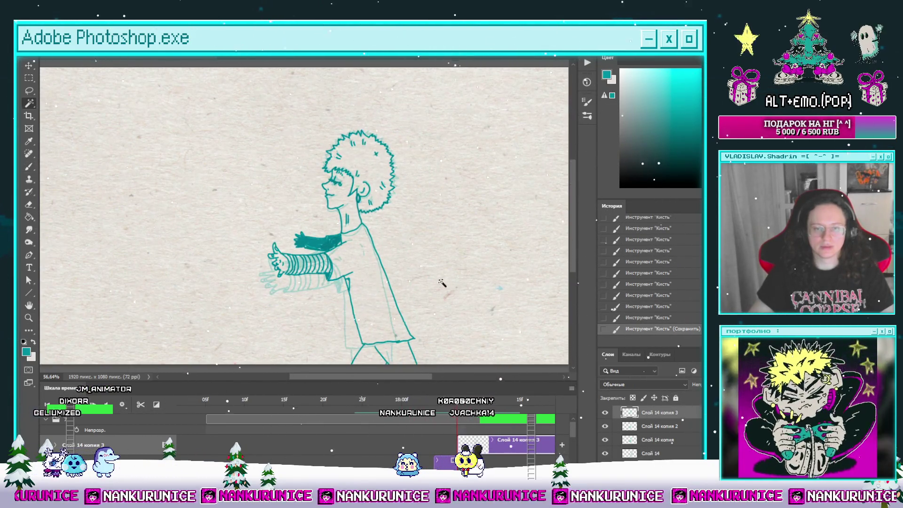
left_click(442, 282)
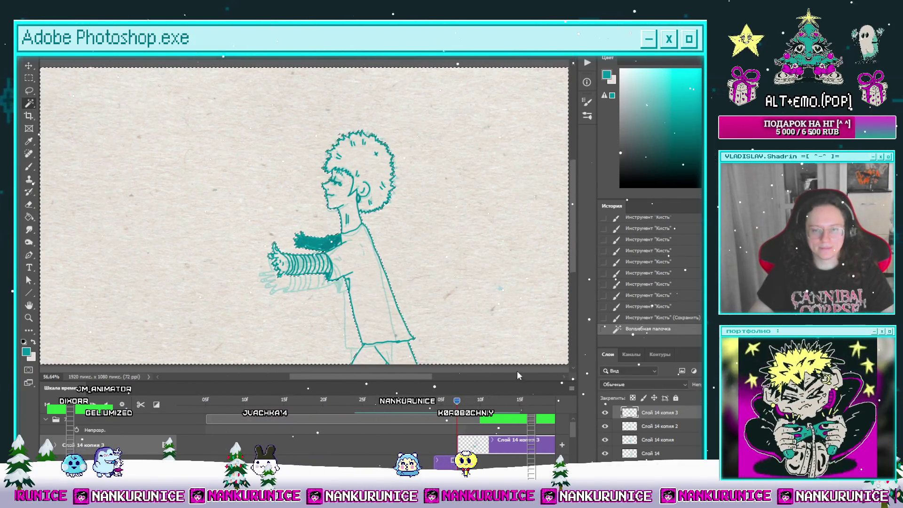
key("shift+ctrl+i")
scroll(506, 462, "down", 5)
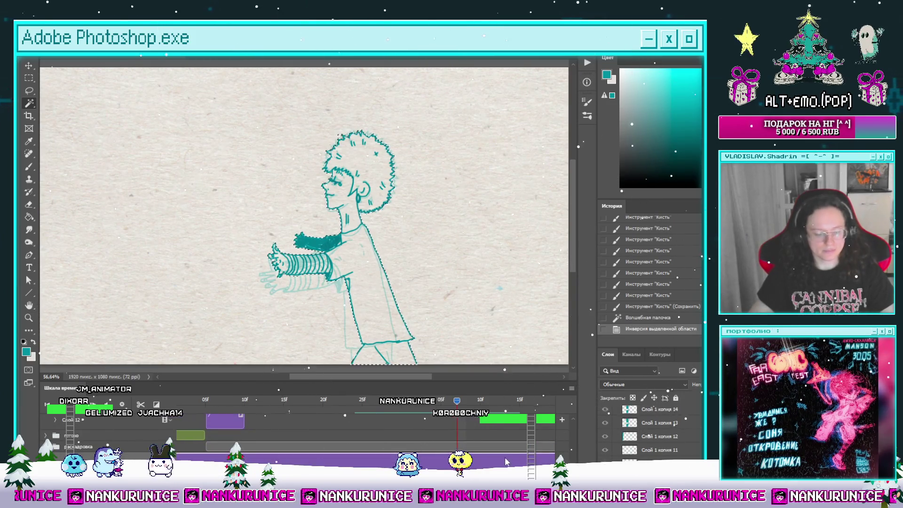
Copy and paste the lines, move Слой 14 копия 3 above Слой 15, and merge down.
key("ctrl+c")
key("ctrl+v")
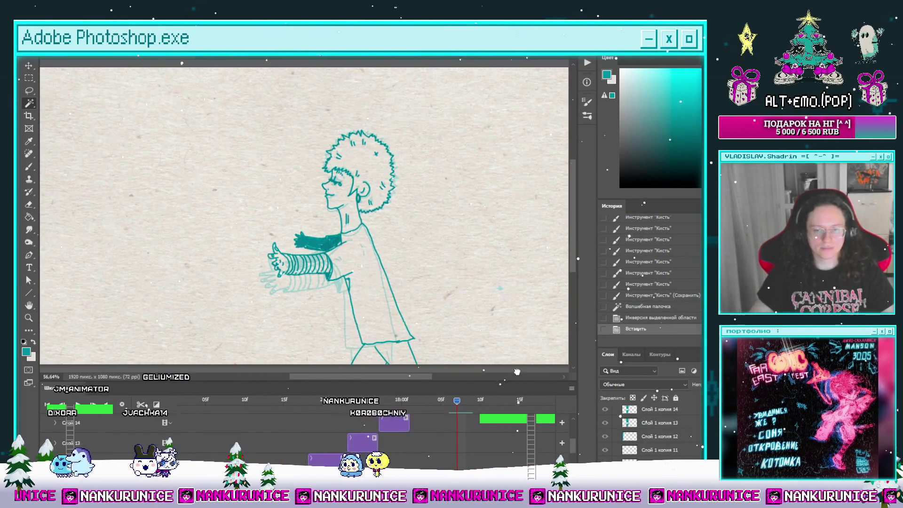
left_click_drag(659, 426, 659, 415)
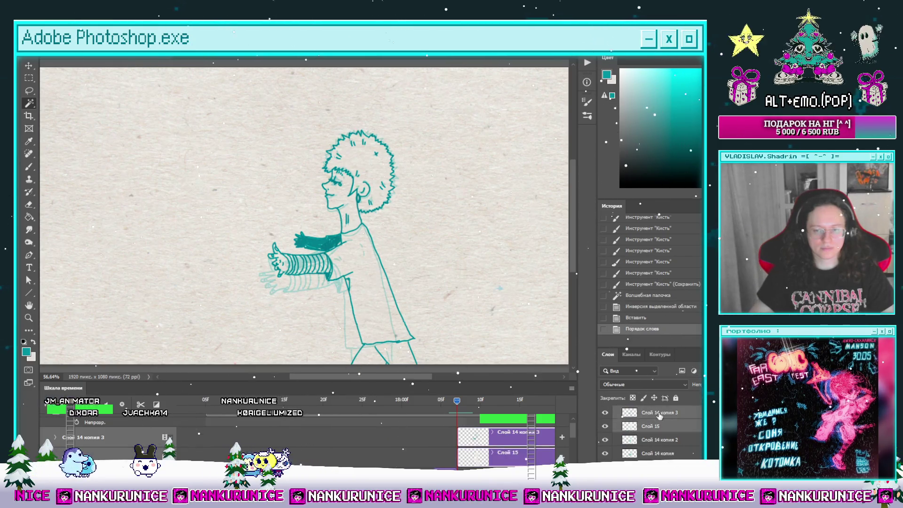
key("ctrl+e")
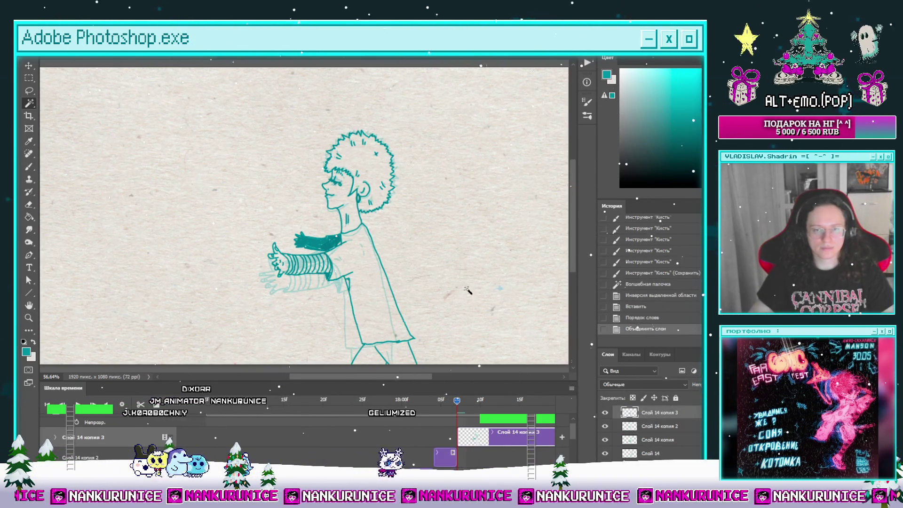
scroll(467, 290, "down", 2)
scroll(467, 290, "left", 1)
Free-transform the current frame's drawing, shift it slightly left, and commit.
key("l")
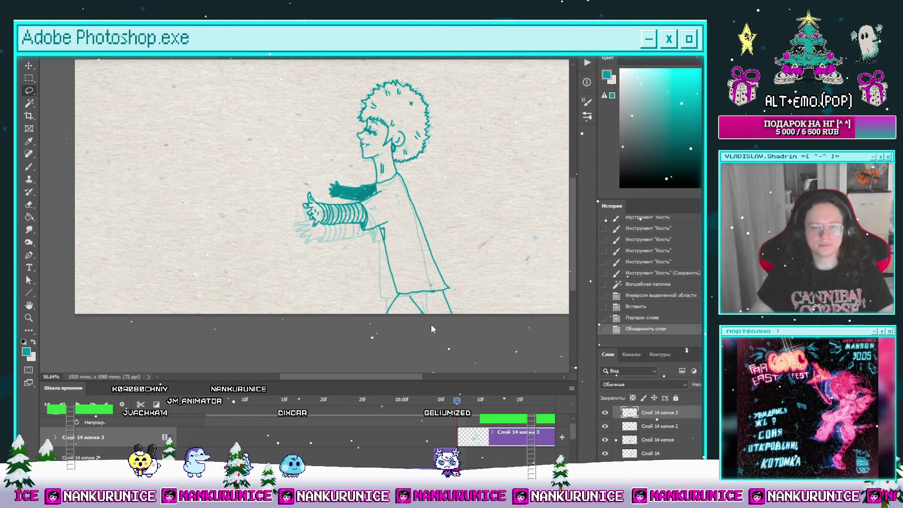
key("ctrl+t")
mouse_move(435, 302)
left_mouse_down()
mouse_move(397, 268)
mouse_move(452, 264)
left_mouse_up()
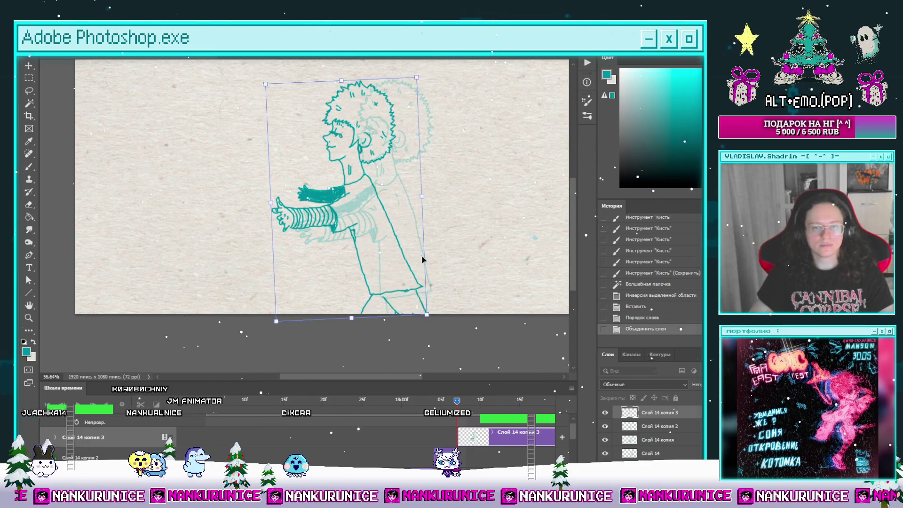
mouse_move(398, 256)
left_mouse_down()
mouse_move(383, 251)
mouse_move(390, 254)
left_mouse_up()
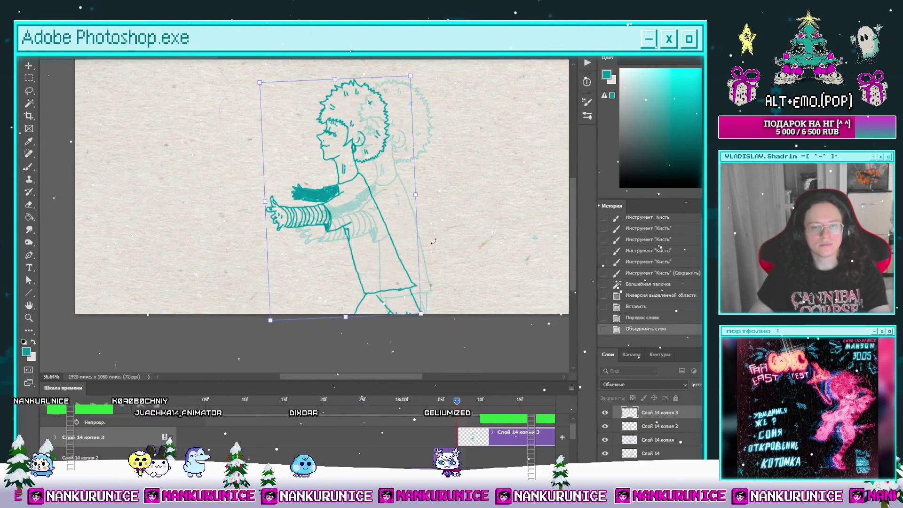
key("Return")
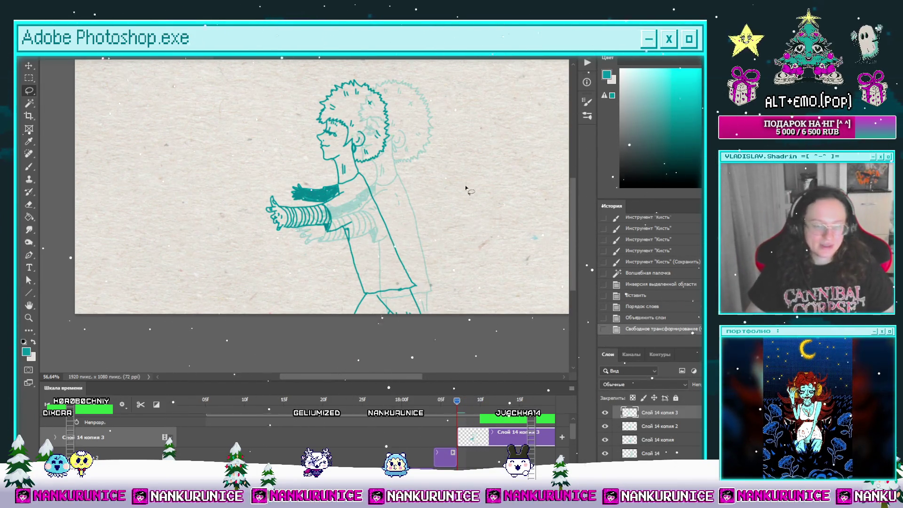
scroll(468, 226, "down", 2)
key("l")
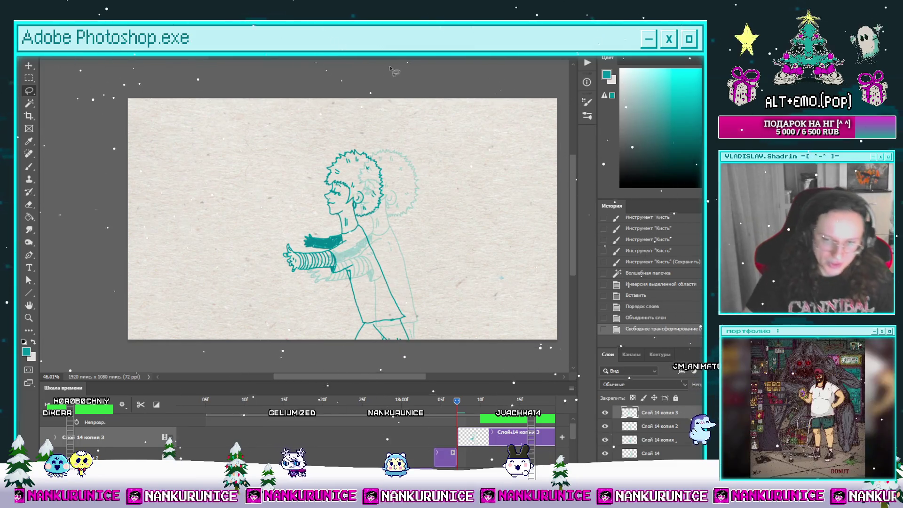
Scrub back to an earlier frame and play the standing-to-reaching-to-walking sequence.
mouse_move(454, 405)
left_mouse_down()
mouse_move(319, 407)
mouse_move(502, 408)
mouse_move(344, 422)
left_mouse_up()
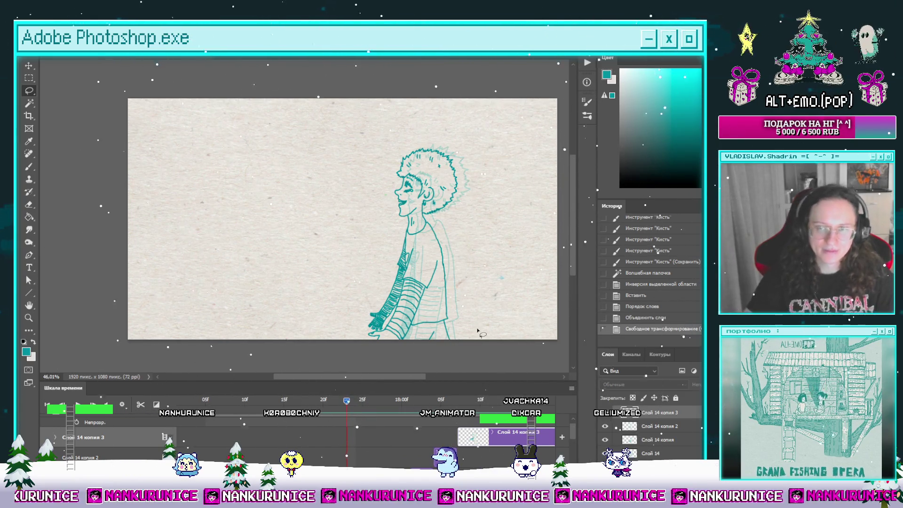
key("space")
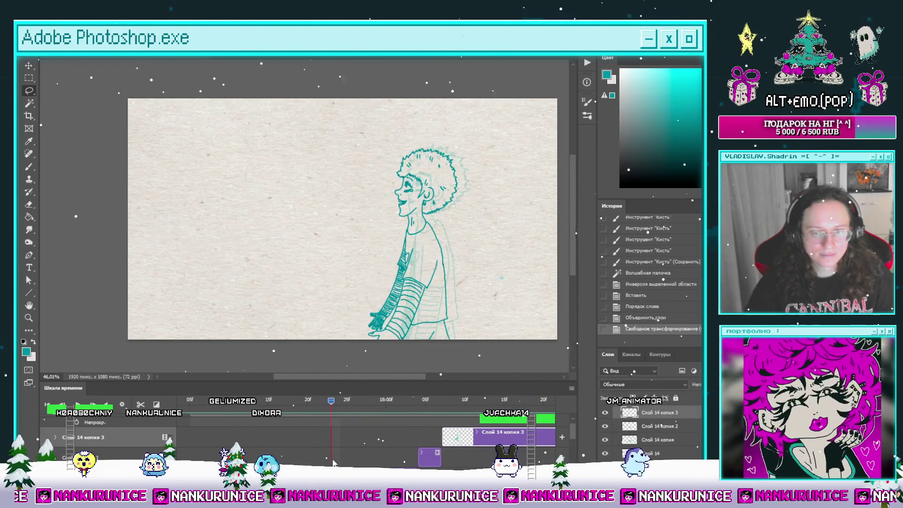
Transform the Слой 14 копия 2 frame's drawing and play back to check alignment.
left_click(429, 460)
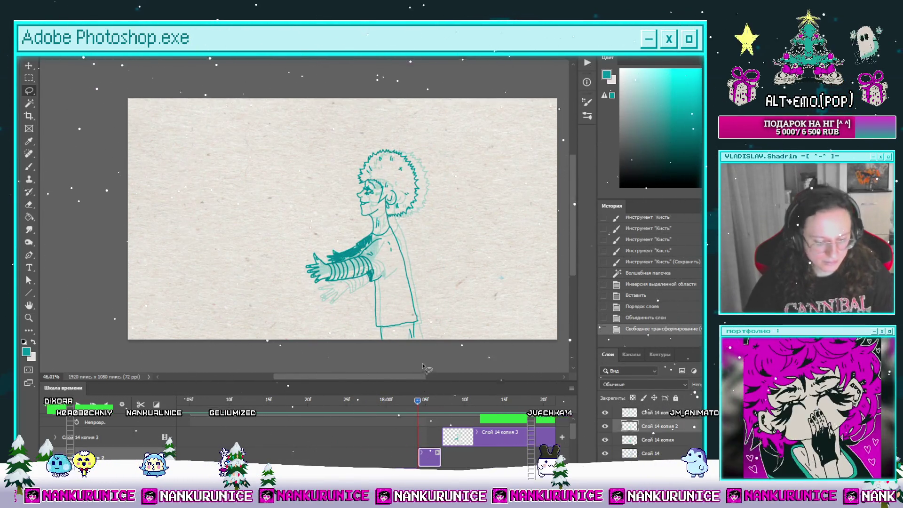
key("ctrl+t")
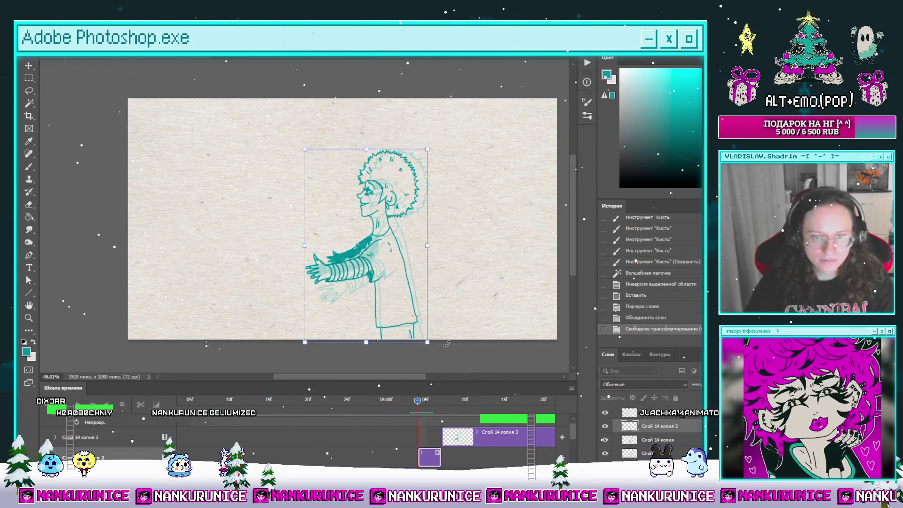
key("Return")
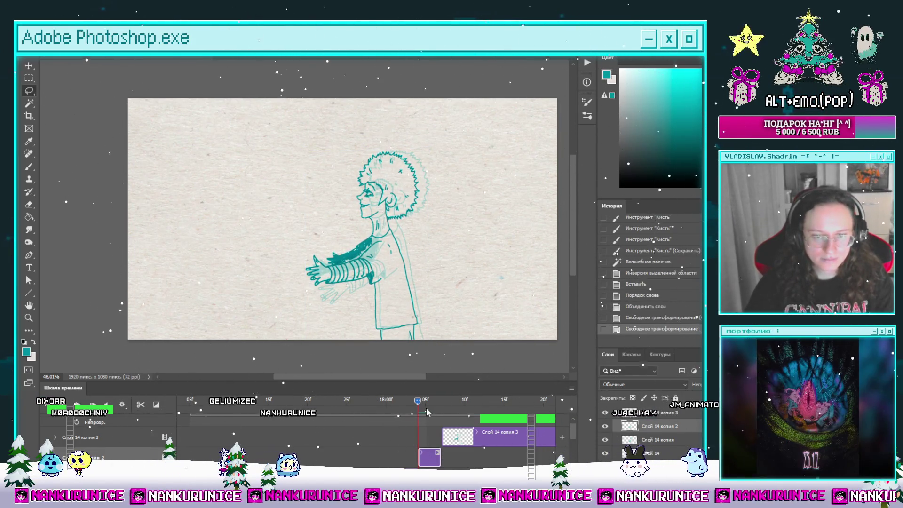
key("space")
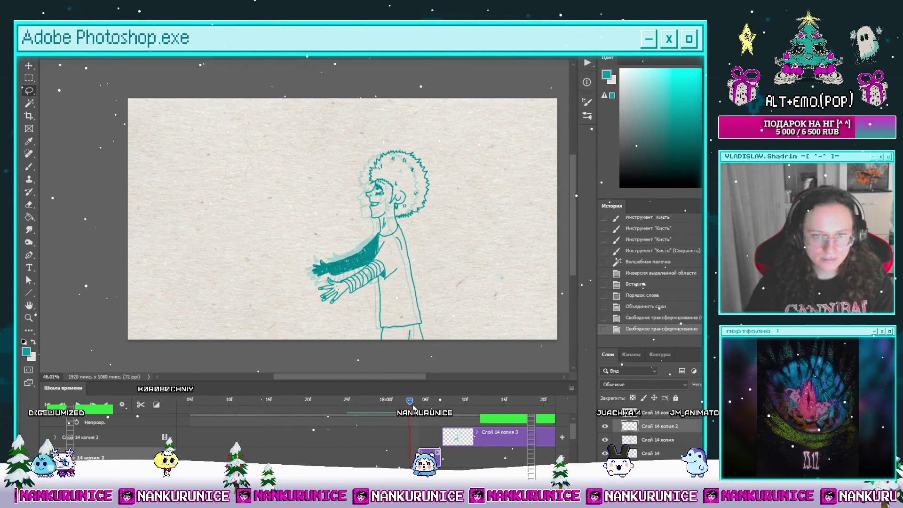
Re-adjust that frame's drawing and replay the animation to review the change.
key("ctrl+t")
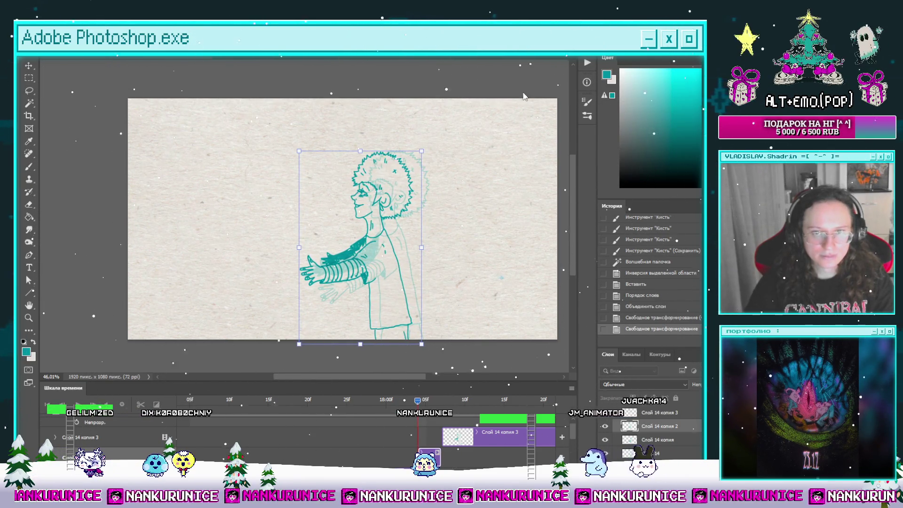
key("Return")
key("l")
key("space")
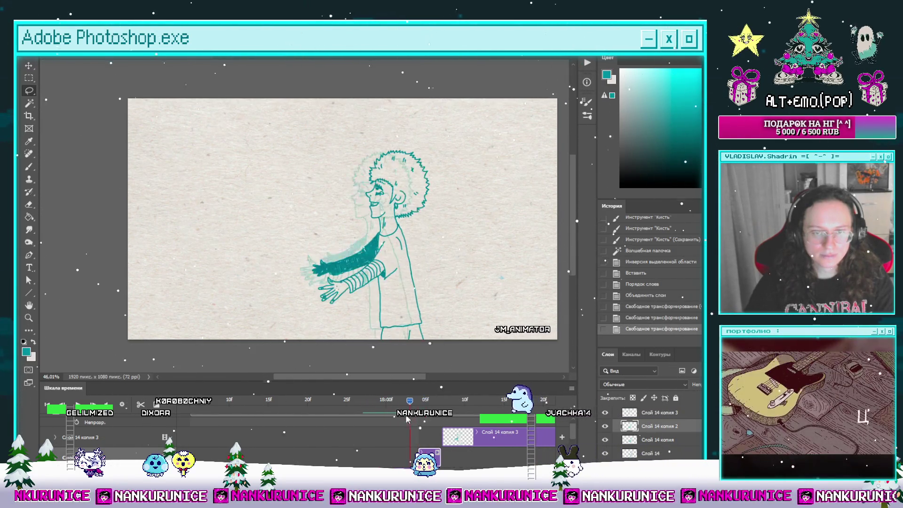
On the Слой 14 копия 3 frame, nudge the figure a few pixels left.
key("space")
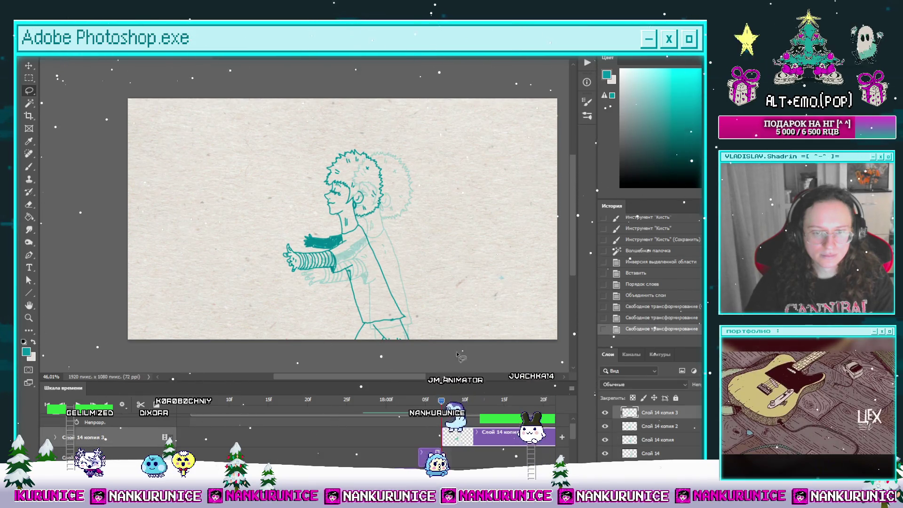
key("ctrl+t")
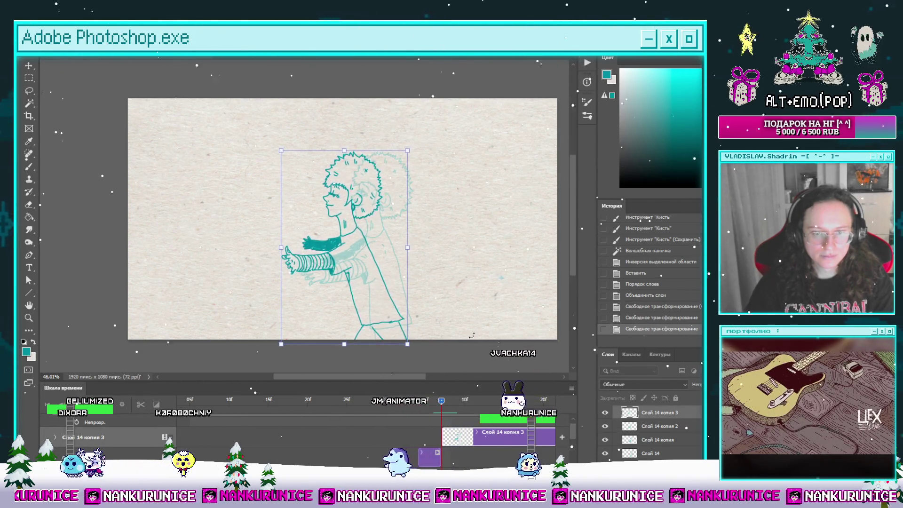
left_click_drag(376, 282, 373, 283)
key("Return")
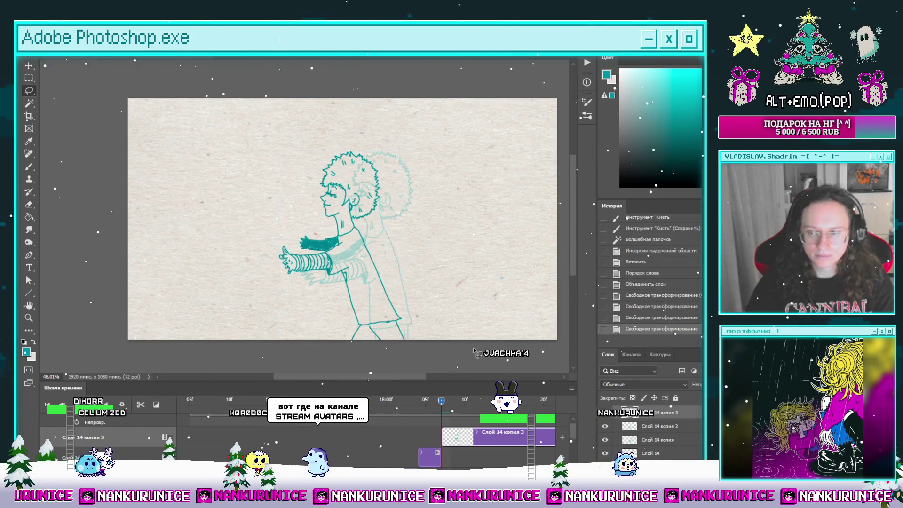
key("l")
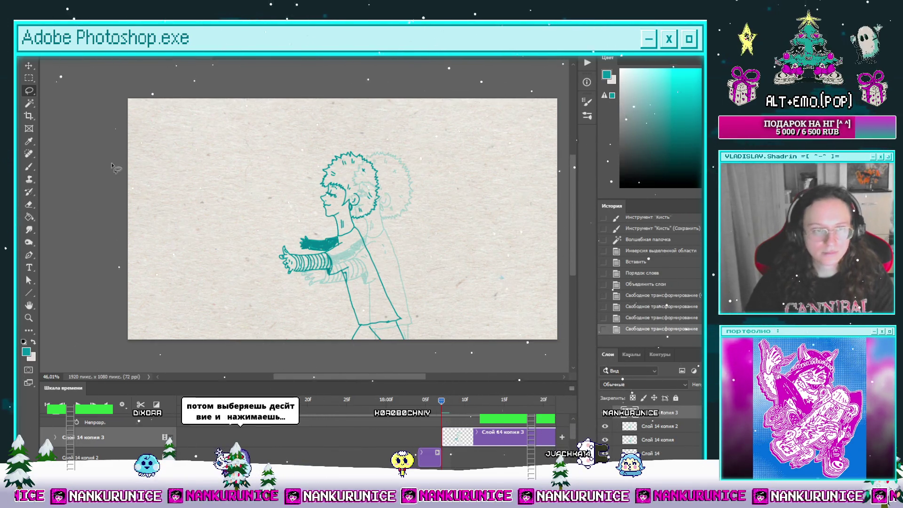
mouse_move(439, 402)
left_mouse_down()
mouse_move(314, 407)
mouse_move(290, 429)
mouse_move(281, 425)
mouse_move(479, 424)
mouse_move(451, 426)
mouse_move(479, 441)
left_mouse_up()
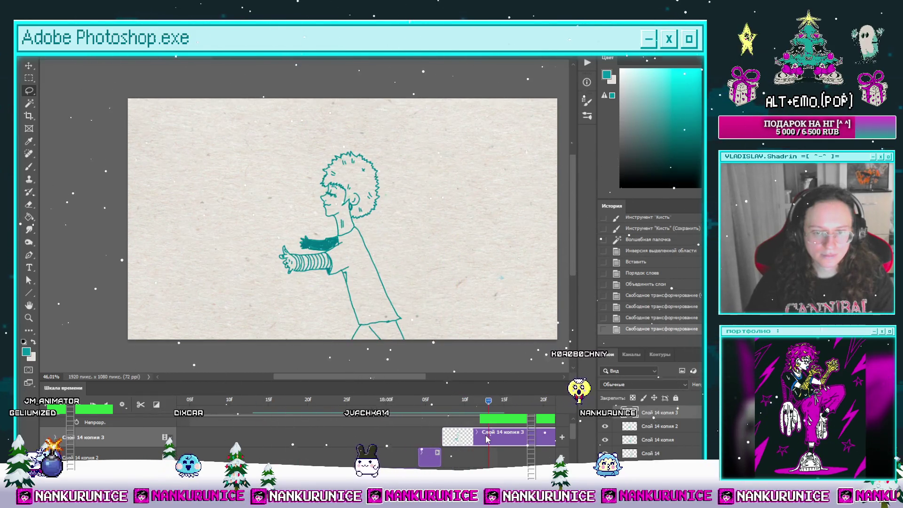
Split a new frame at the playhead, erase its canvas, and hide the panels to draw.
left_click(141, 404)
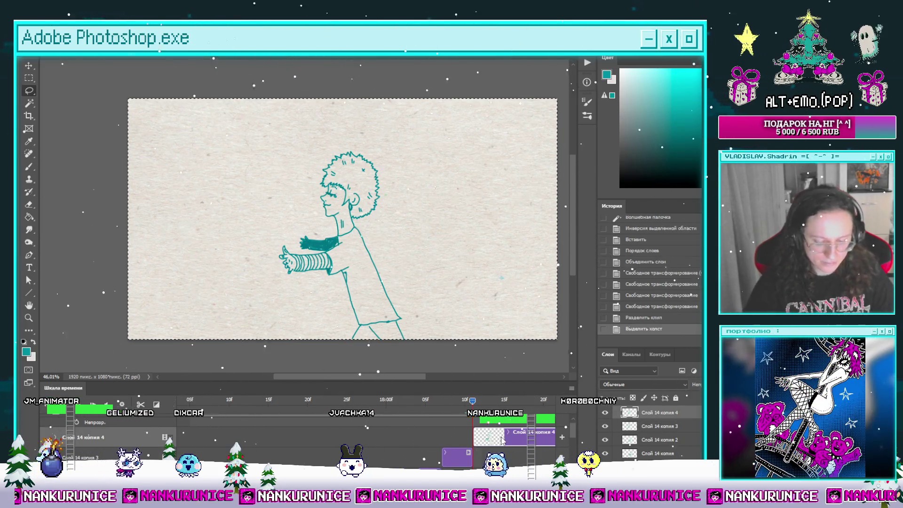
key("ctrl+a")
key("Delete")
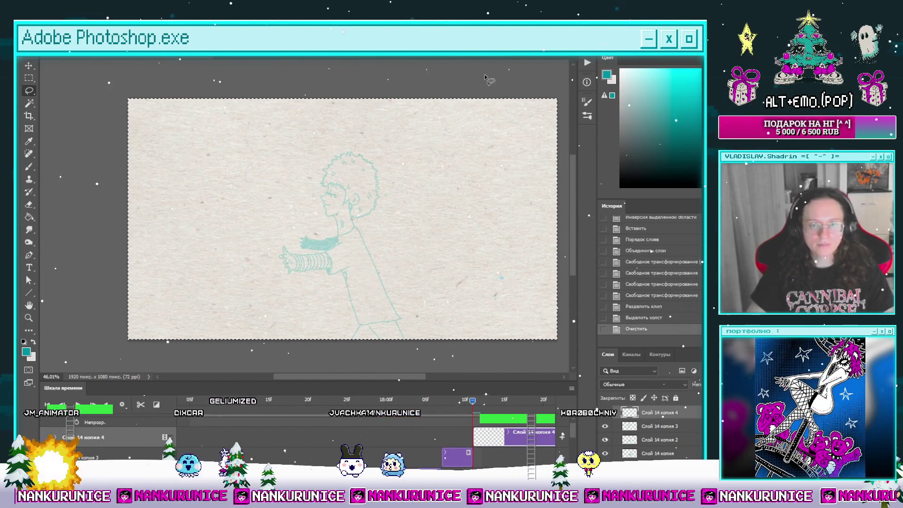
key("ctrl+d")
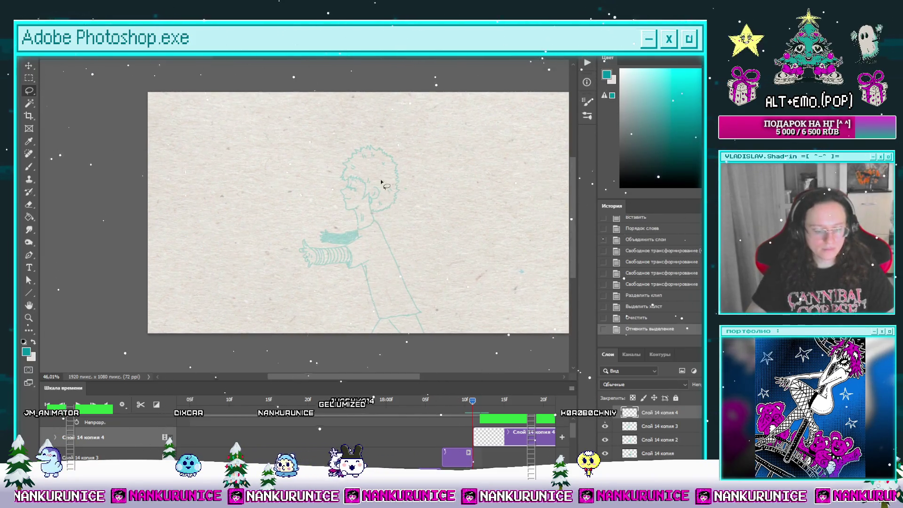
key("Tab")
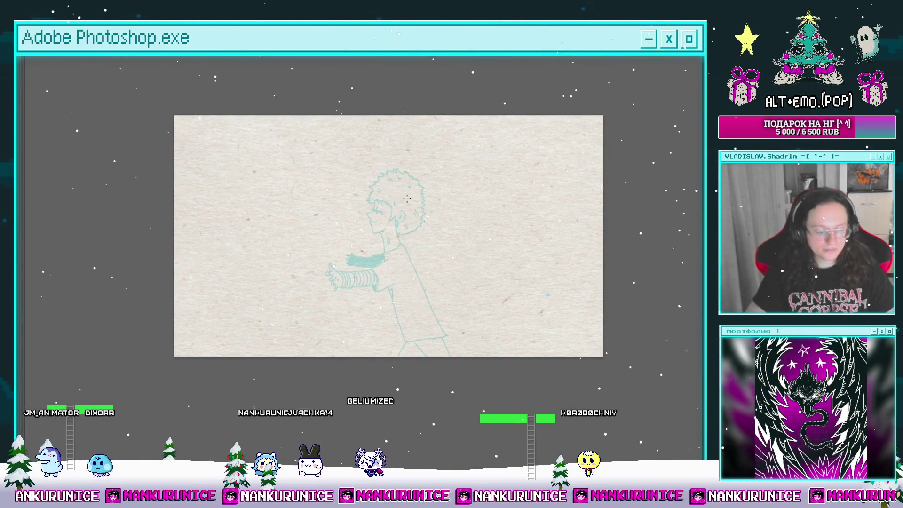
mouse_move(402, 216)
left_mouse_down()
mouse_move(406, 190)
mouse_move(421, 209)
left_mouse_up()
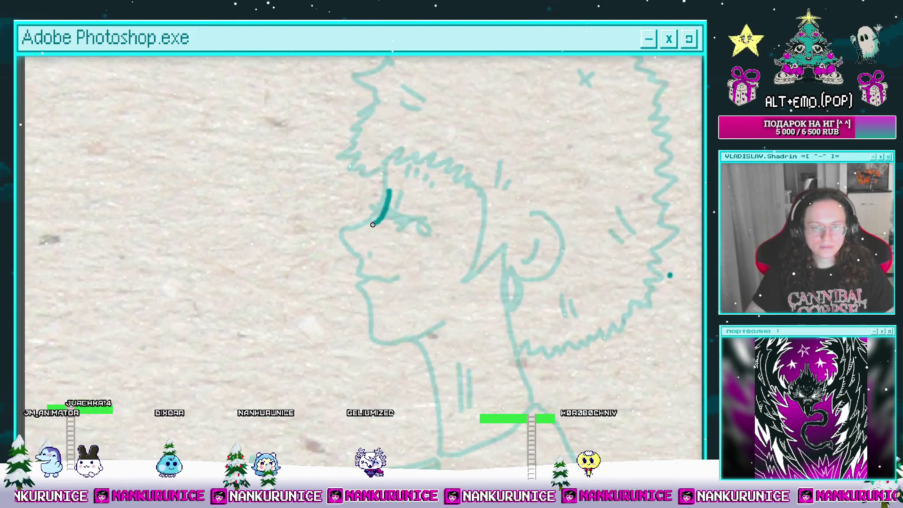
Ink the nose and eye strokes, adding a curl and a small circle at the dash end.
left_click_drag(403, 245, 386, 258)
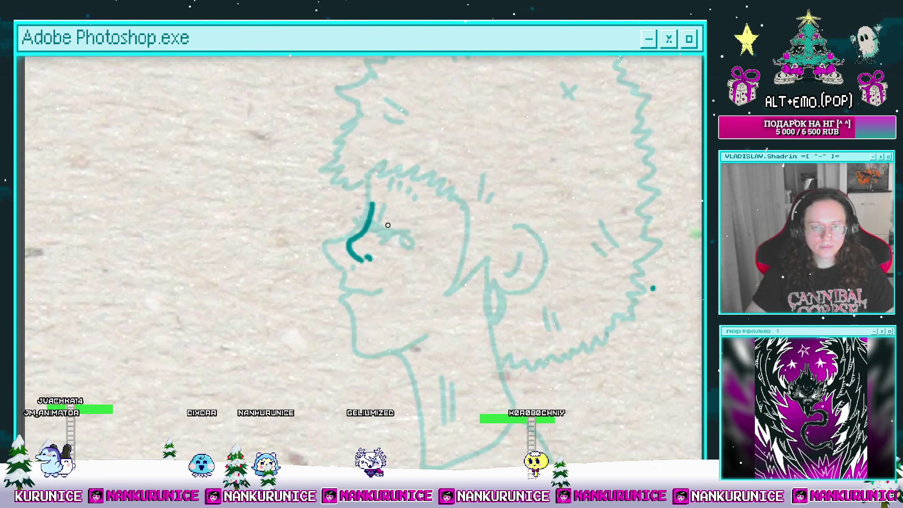
mouse_move(387, 227)
left_mouse_down()
mouse_move(469, 242)
mouse_move(362, 218)
mouse_move(357, 229)
left_mouse_up()
mouse_move(427, 236)
left_mouse_down()
mouse_move(415, 235)
mouse_move(461, 240)
mouse_move(441, 250)
left_mouse_up()
mouse_move(331, 231)
left_mouse_down()
mouse_move(319, 232)
mouse_move(320, 255)
mouse_move(297, 256)
left_mouse_up()
left_click_drag(393, 219, 370, 230)
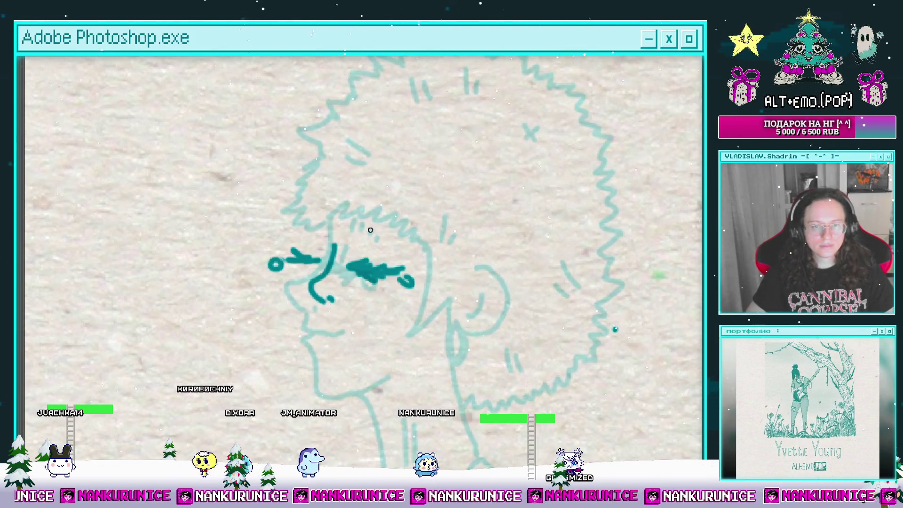
Add a row of short dashes along the brow and a stroke behind it.
left_click(369, 224)
left_click(376, 225)
left_click(383, 228)
left_click(389, 230)
left_click(395, 234)
left_click(401, 238)
left_click(405, 247)
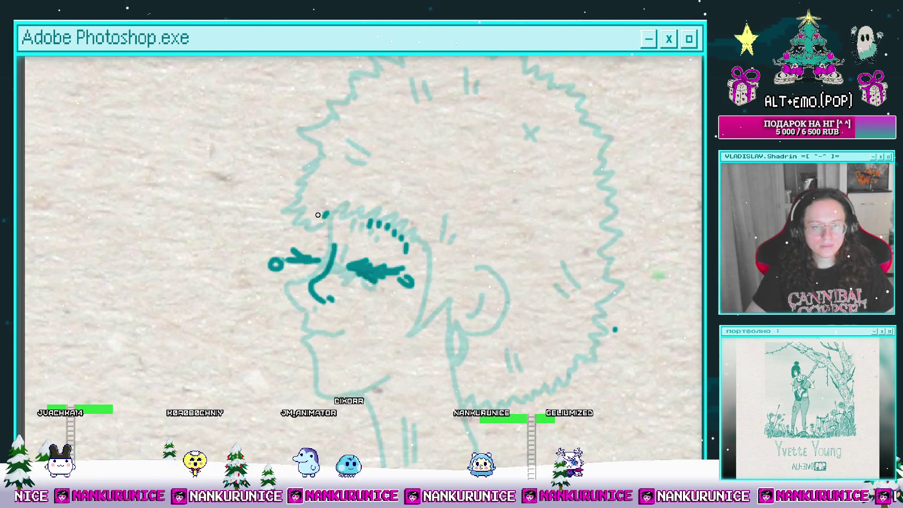
left_click(302, 219)
mouse_move(443, 247)
left_mouse_down()
mouse_move(457, 202)
mouse_move(443, 276)
left_mouse_up()
left_click_drag(310, 235, 363, 193)
Ink the line down the face's side, the jaw toward the ear, and extend the mouth.
left_click_drag(352, 136, 351, 172)
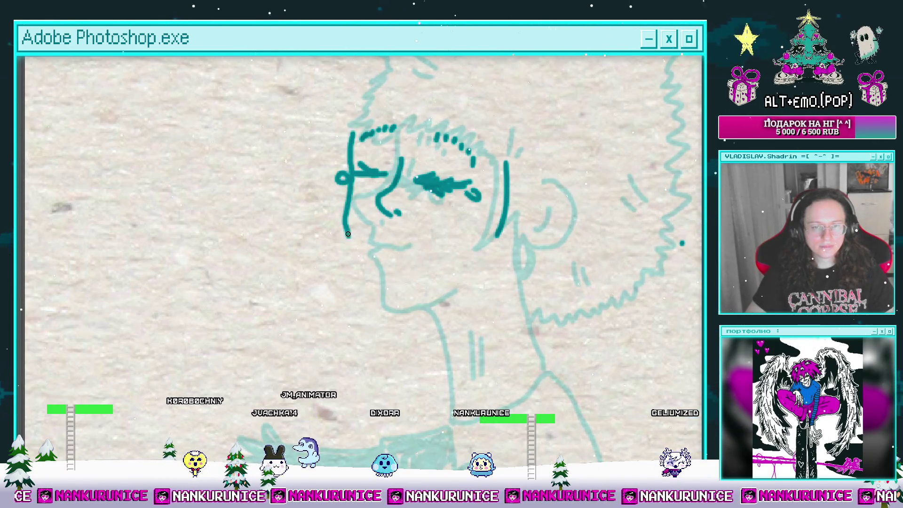
left_click_drag(421, 313, 476, 273)
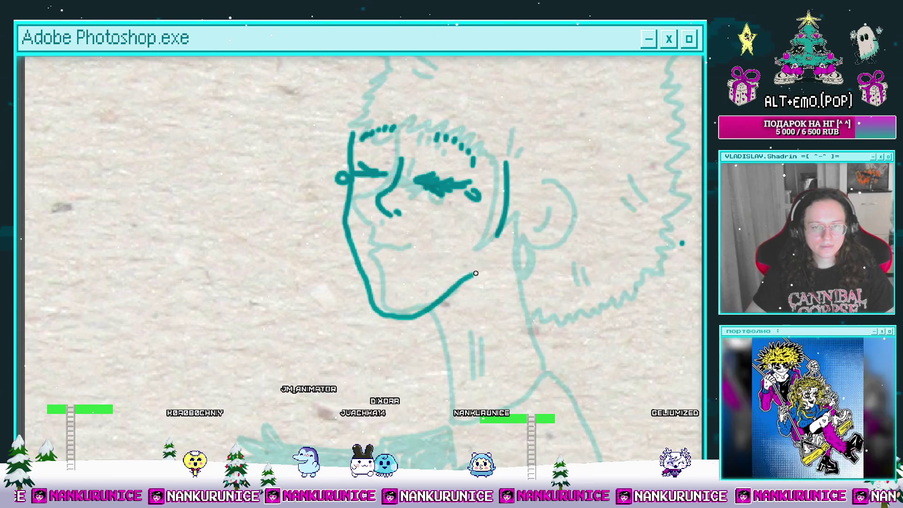
left_click_drag(400, 252, 427, 249)
scroll(427, 250, "up", 2)
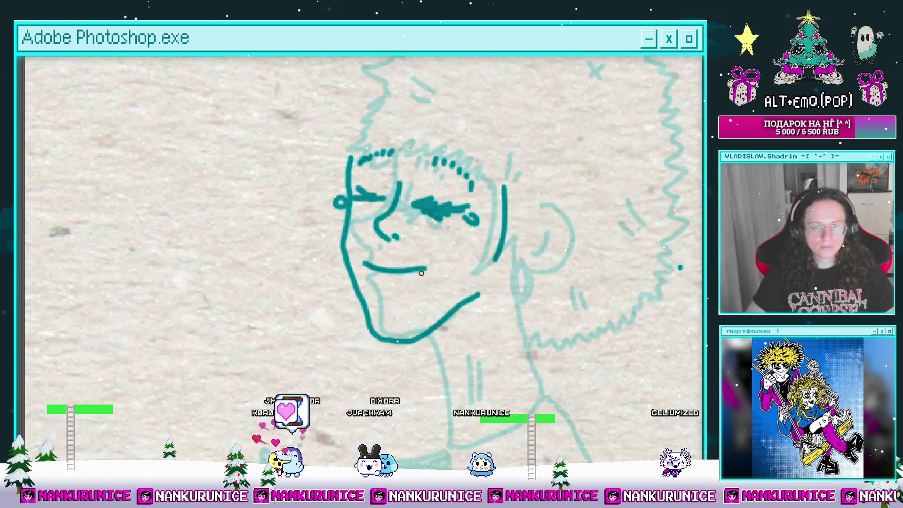
left_click_drag(417, 249, 393, 267)
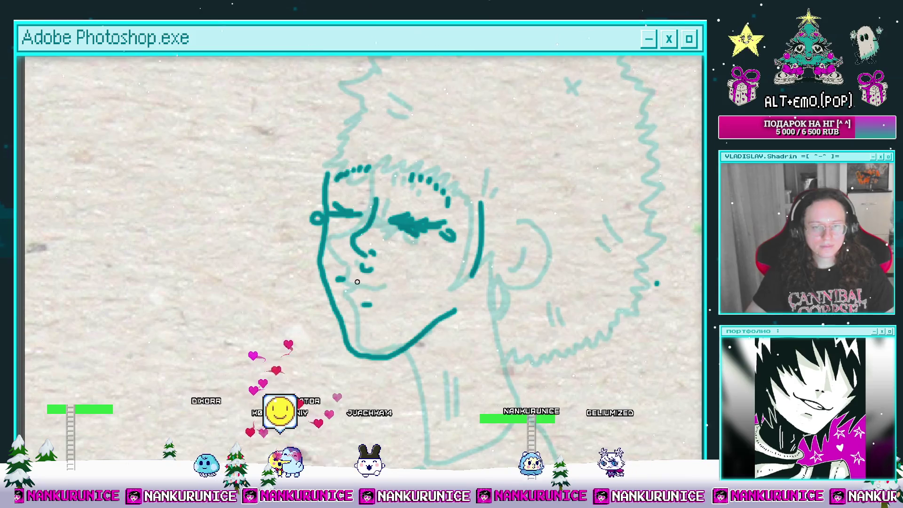
mouse_move(343, 275)
left_mouse_down()
mouse_move(393, 291)
mouse_move(346, 320)
left_mouse_up()
Undo the jaw's last strokes and redraw the jaw line extending downward.
mouse_move(382, 224)
left_mouse_down()
mouse_move(382, 261)
mouse_move(417, 268)
mouse_move(414, 226)
mouse_move(385, 258)
mouse_move(302, 221)
left_mouse_up()
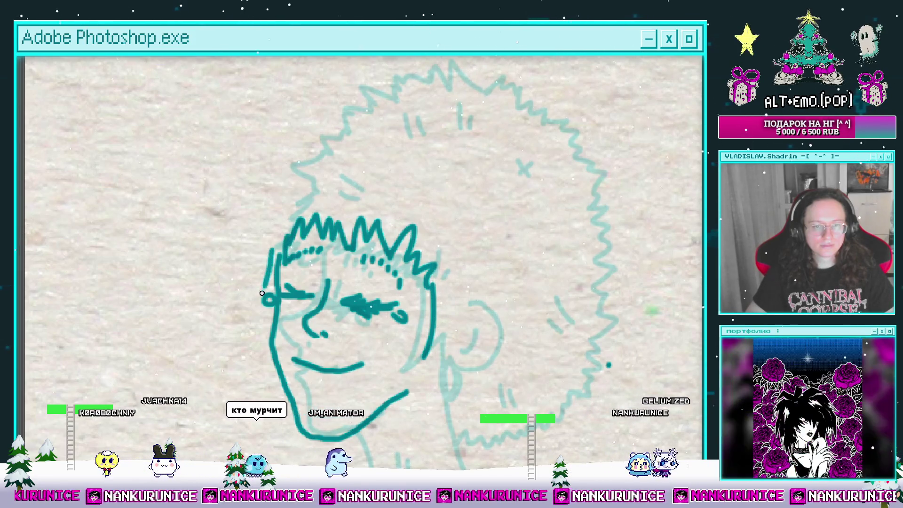
left_click_drag(288, 273, 292, 252)
scroll(301, 235, "down", 2)
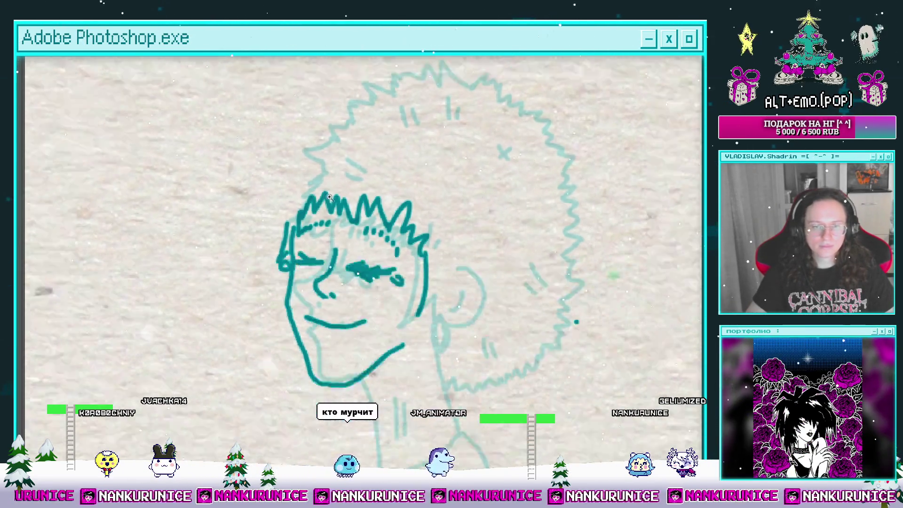
scroll(321, 268, "up", 3)
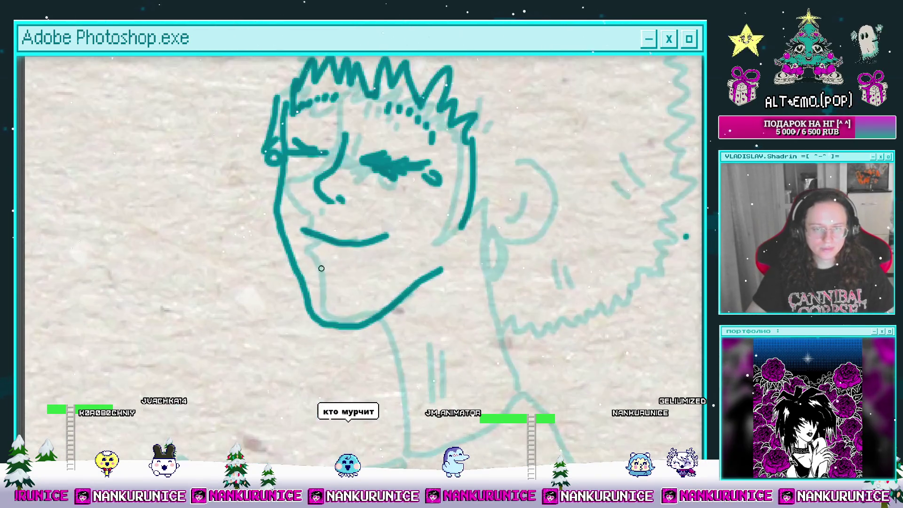
key("ctrl+z")
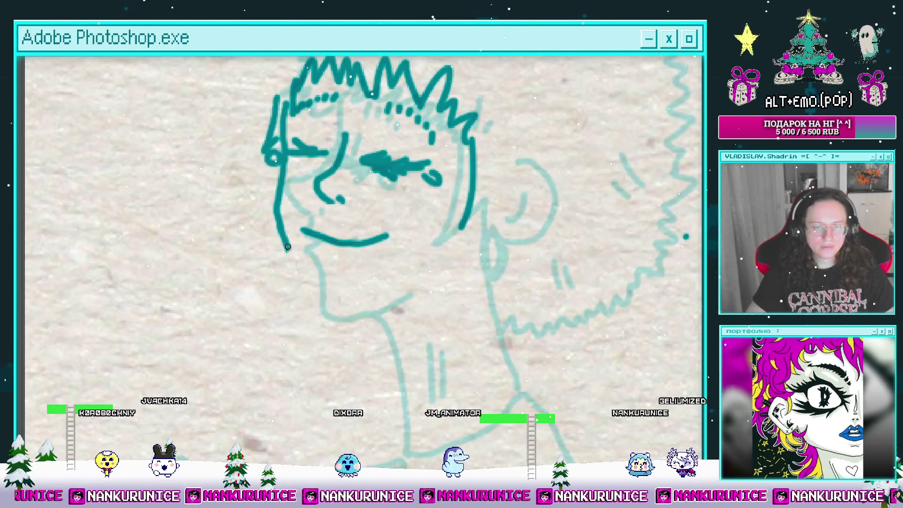
key("ctrl+z")
left_click_drag(295, 276, 298, 307)
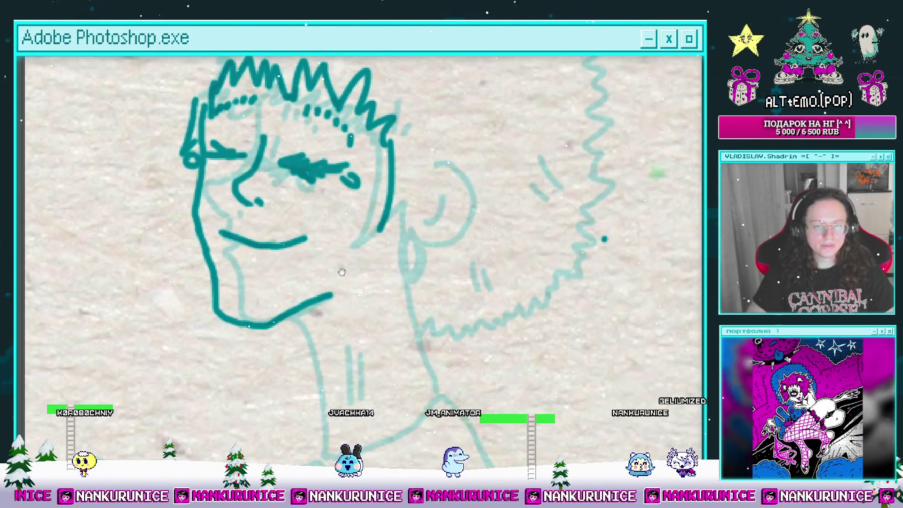
Ink the line to the ear, the earring loop and the inner ear curve.
mouse_move(412, 292)
left_mouse_down()
mouse_move(337, 294)
mouse_move(297, 333)
left_mouse_up()
mouse_move(347, 263)
left_mouse_down()
mouse_move(403, 207)
mouse_move(417, 262)
mouse_move(396, 283)
mouse_move(376, 354)
left_mouse_up()
mouse_move(397, 256)
left_mouse_down()
mouse_move(385, 282)
mouse_move(459, 246)
mouse_move(390, 231)
left_mouse_up()
scroll(398, 143, "down", 2)
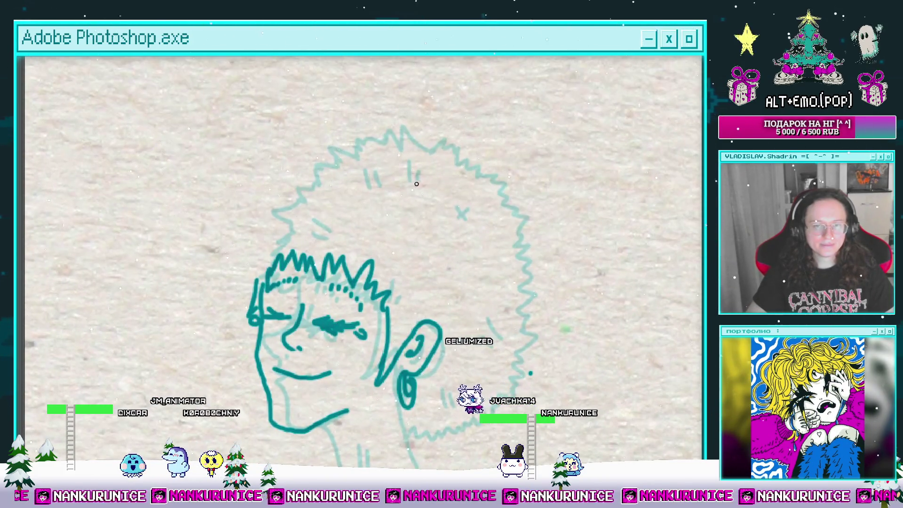
Ink the cross mark, top spike and spiky hair outline down the head's left side.
mouse_move(410, 192)
left_mouse_down()
mouse_move(432, 243)
mouse_move(441, 234)
mouse_move(415, 202)
mouse_move(429, 177)
left_mouse_up()
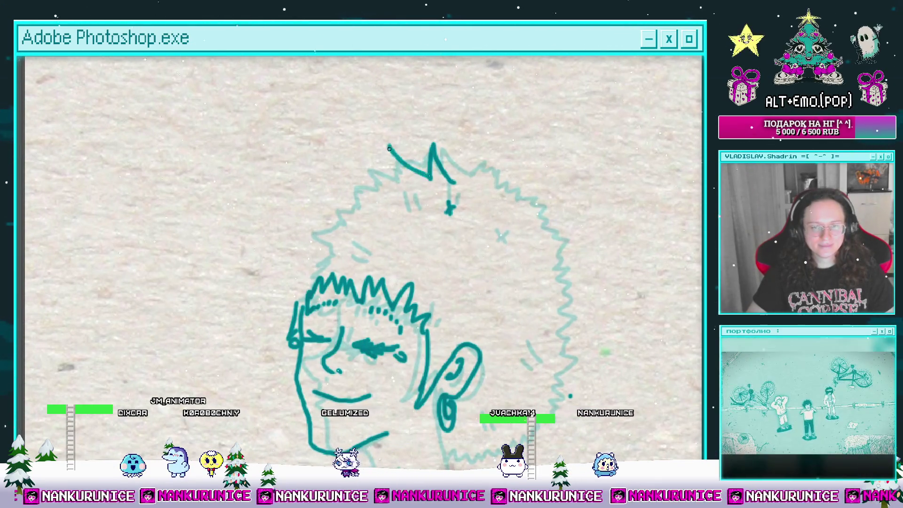
left_click_drag(389, 148, 368, 150)
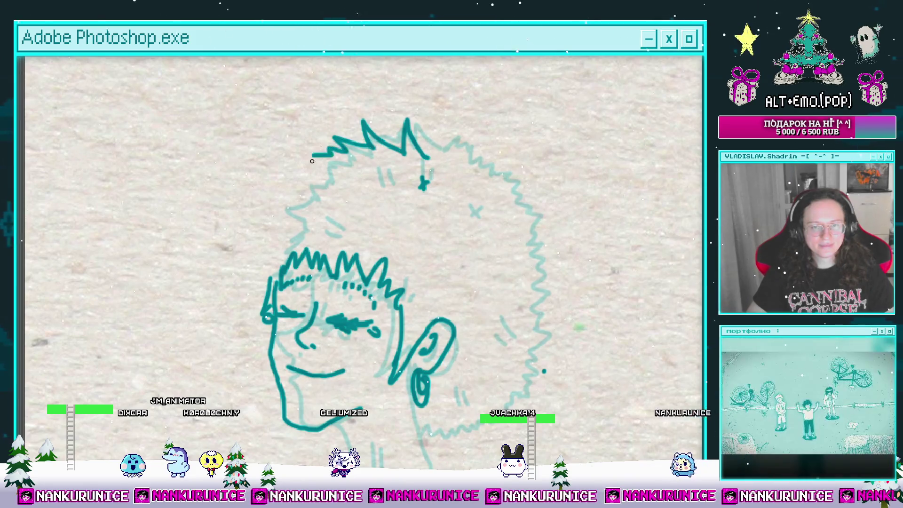
left_click_drag(287, 183, 266, 218)
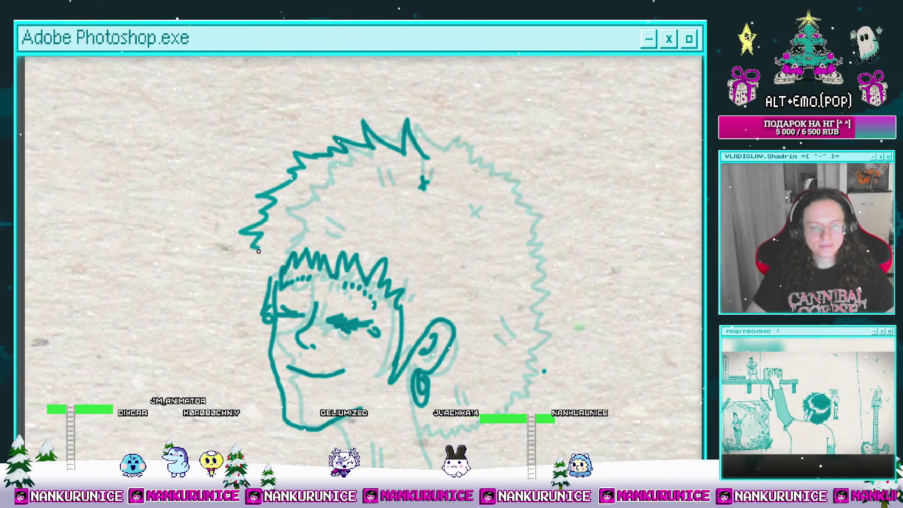
left_click_drag(303, 281, 260, 289)
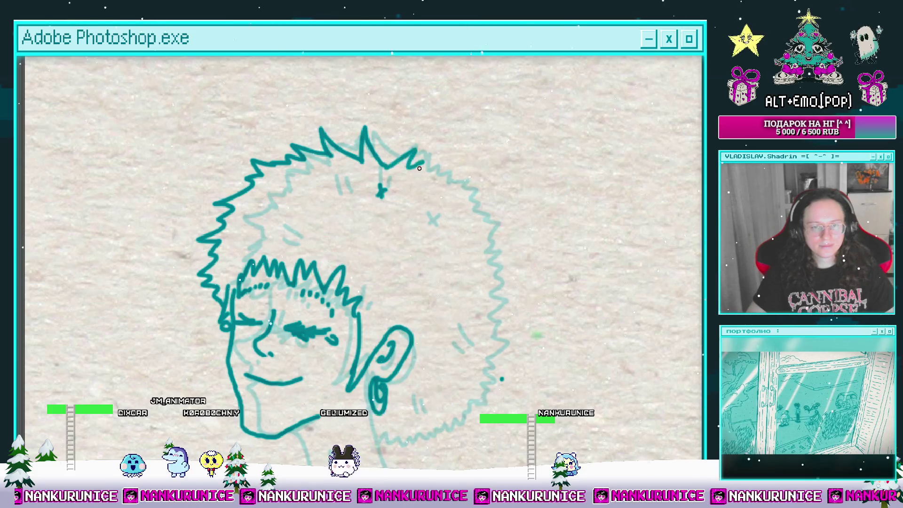
left_click_drag(418, 168, 409, 128)
left_click_drag(446, 192, 423, 162)
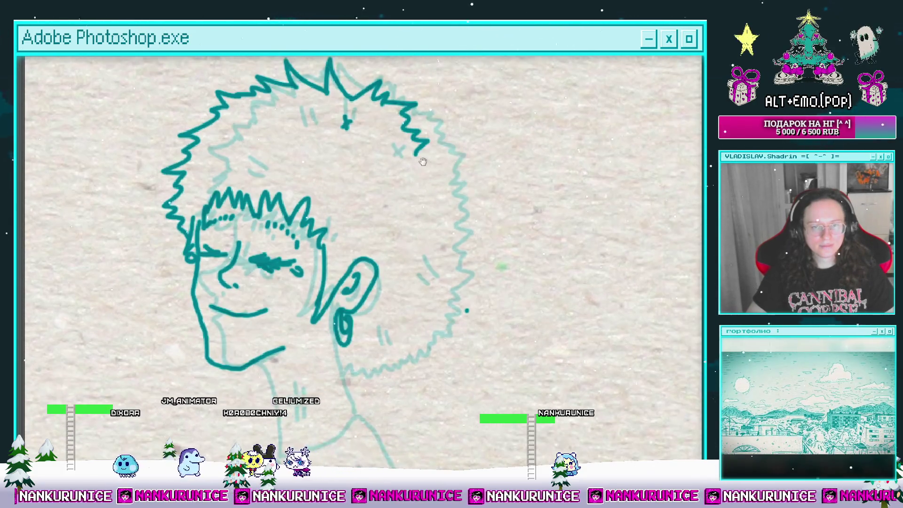
left_click_drag(437, 202, 429, 168)
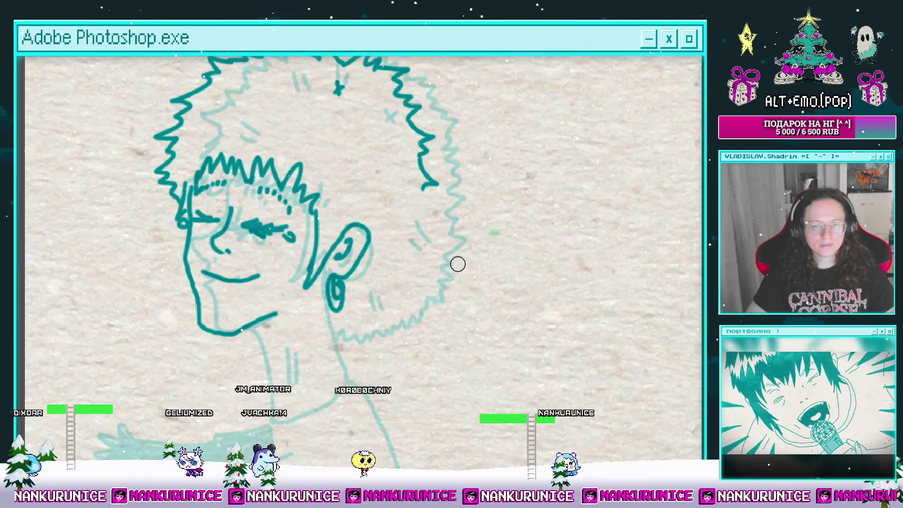
mouse_move(418, 232)
left_mouse_down()
mouse_move(433, 198)
mouse_move(372, 269)
left_mouse_up()
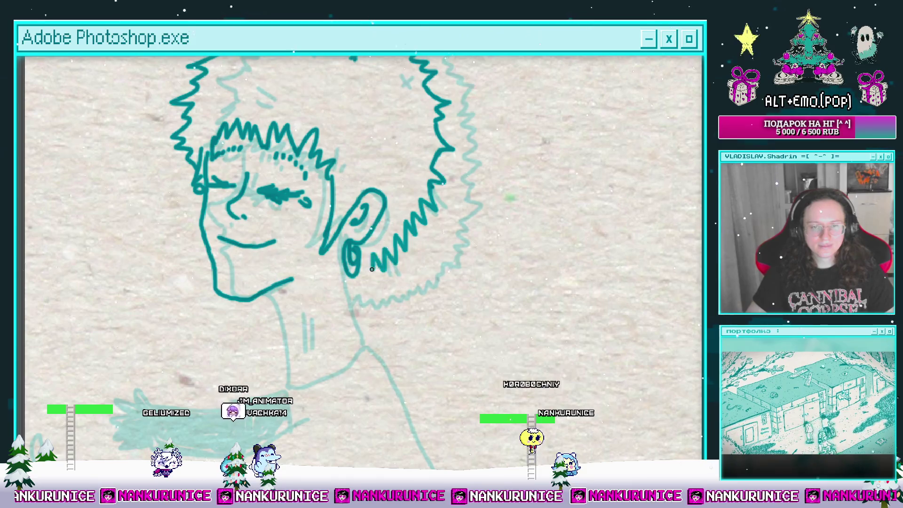
mouse_move(308, 329)
left_mouse_down()
mouse_move(375, 259)
mouse_move(360, 274)
left_mouse_up()
Ink the neck line below the earring and zoom out to see the whole drawing.
mouse_move(393, 195)
left_mouse_down()
mouse_move(409, 256)
mouse_move(379, 215)
left_mouse_up()
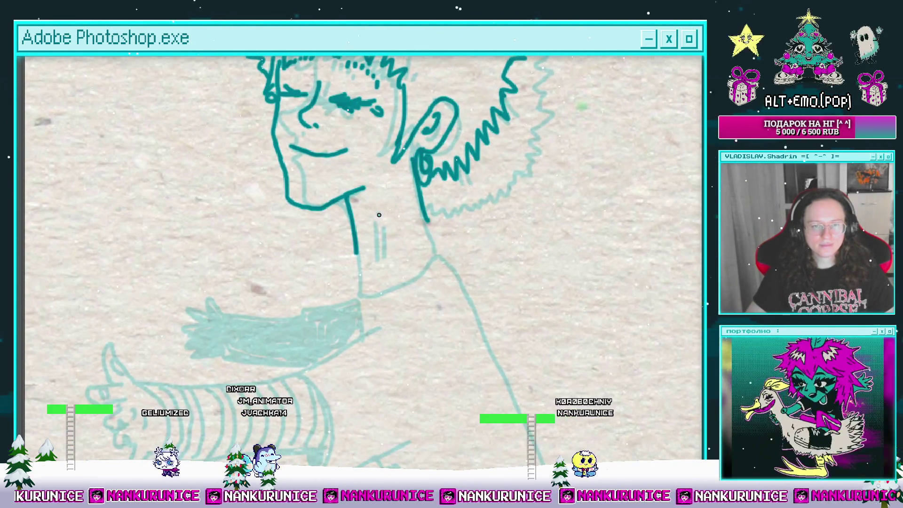
key("ctrl+minus")
key("ctrl+minus")
key("Tab")
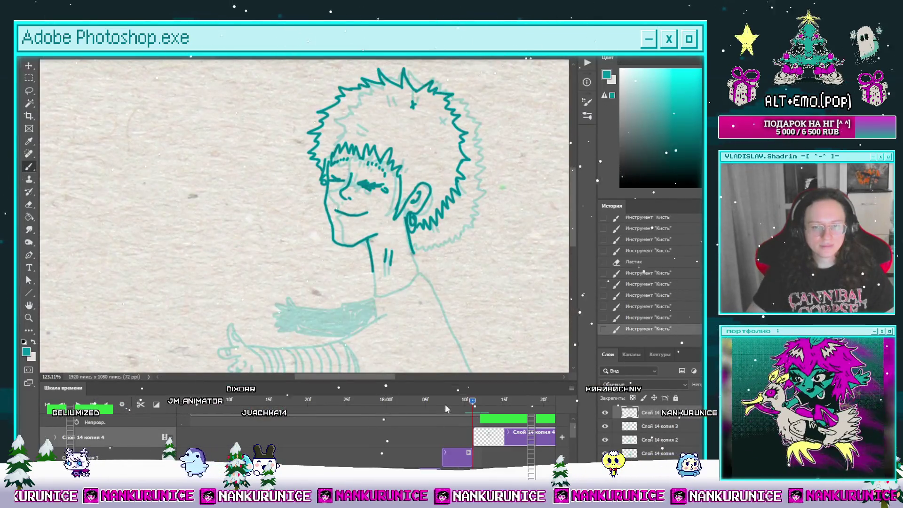
On the previous frame's layer, lasso the head and shift it slightly down and right.
left_click(445, 404)
left_click(454, 450)
key("l")
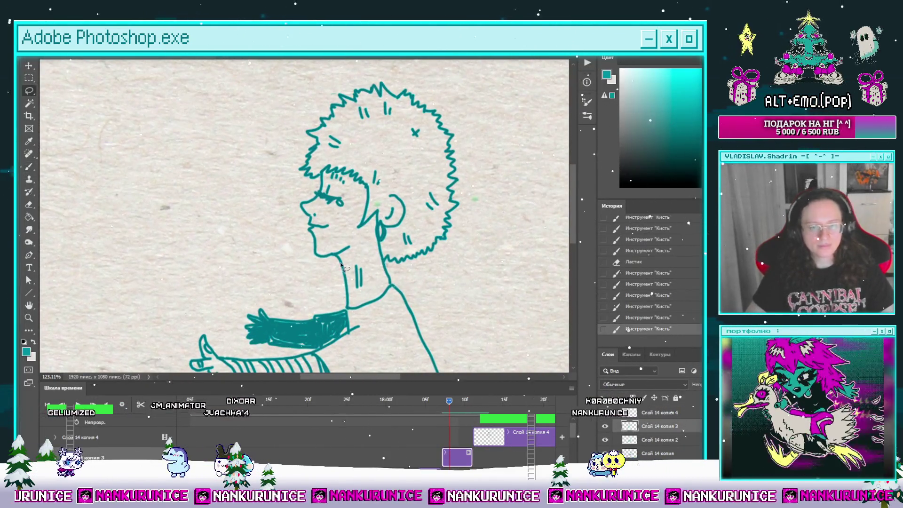
mouse_move(455, 66)
left_mouse_down()
mouse_move(494, 221)
mouse_move(282, 141)
mouse_move(339, 66)
left_mouse_up()
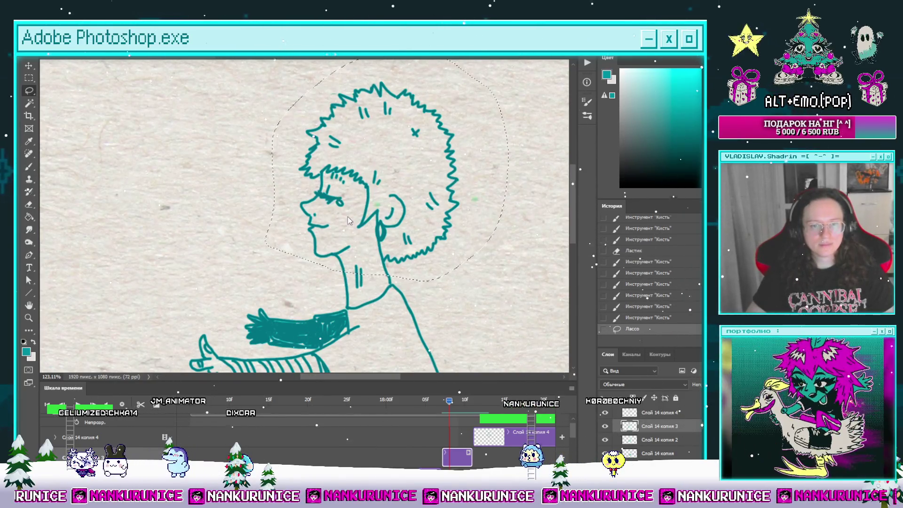
key("ctrl+t")
left_click_drag(366, 224, 386, 226)
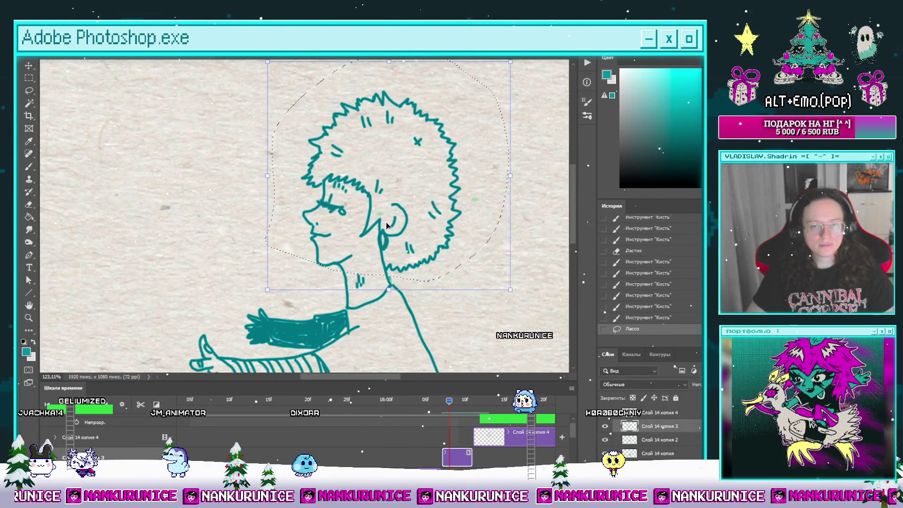
key("Return")
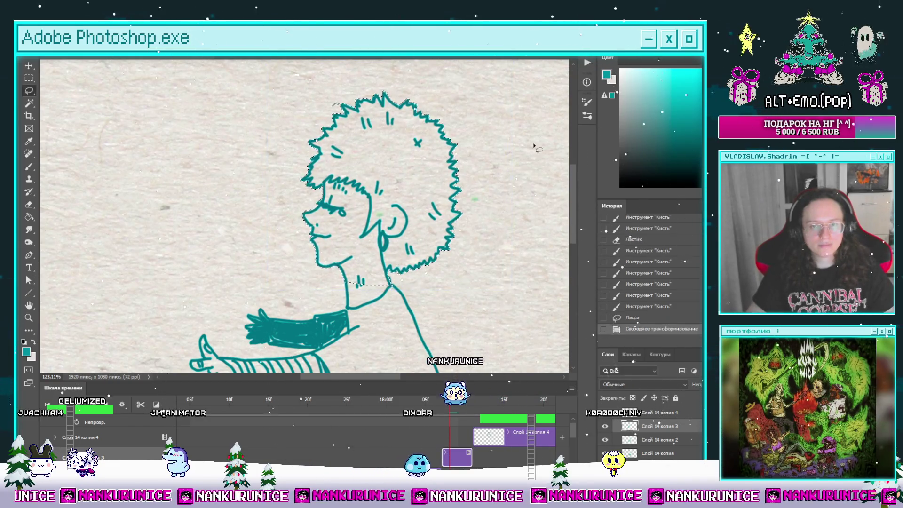
key("ctrl+d")
Zoom in on that frame's neck and add three short strokes.
key("z")
mouse_move(350, 280)
left_mouse_down()
mouse_move(384, 268)
mouse_move(367, 276)
left_mouse_up()
mouse_move(370, 256)
left_mouse_down()
mouse_move(368, 305)
mouse_move(379, 302)
left_mouse_up()
scroll(336, 254, "down", 3)
Scrub back to the new frame, set the brush colour to teal, and hide the panels.
key("Left")
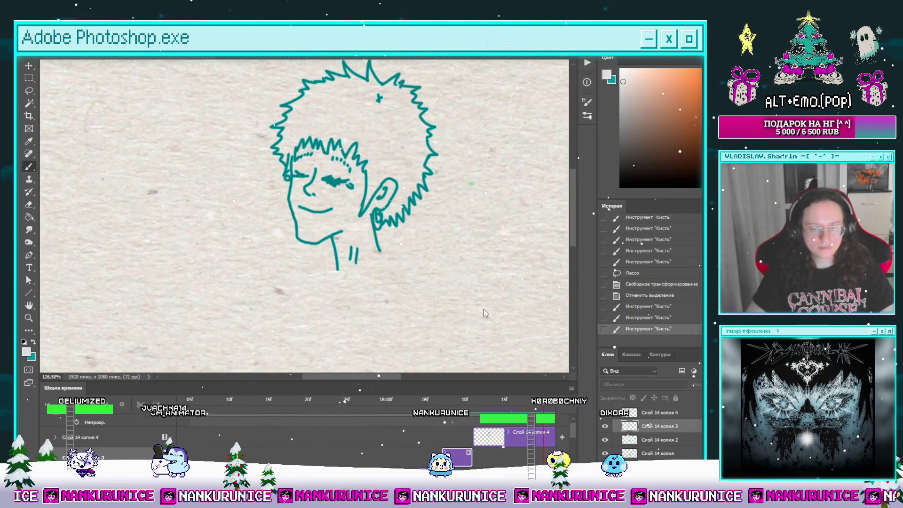
left_click(368, 400)
mouse_move(365, 401)
left_mouse_down()
mouse_move(324, 407)
mouse_move(372, 405)
left_mouse_up()
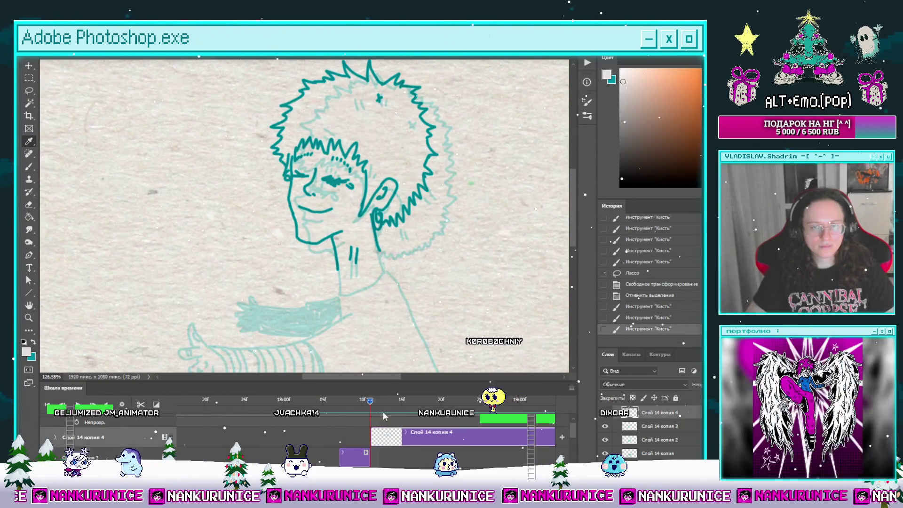
left_click(382, 149)
scroll(382, 148, "down", 2)
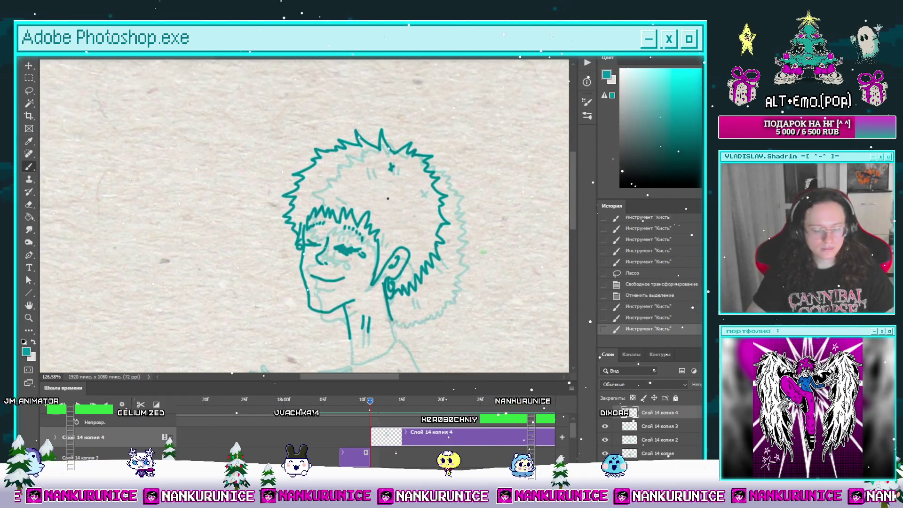
key("Tab")
scroll(360, 154, "up", 5)
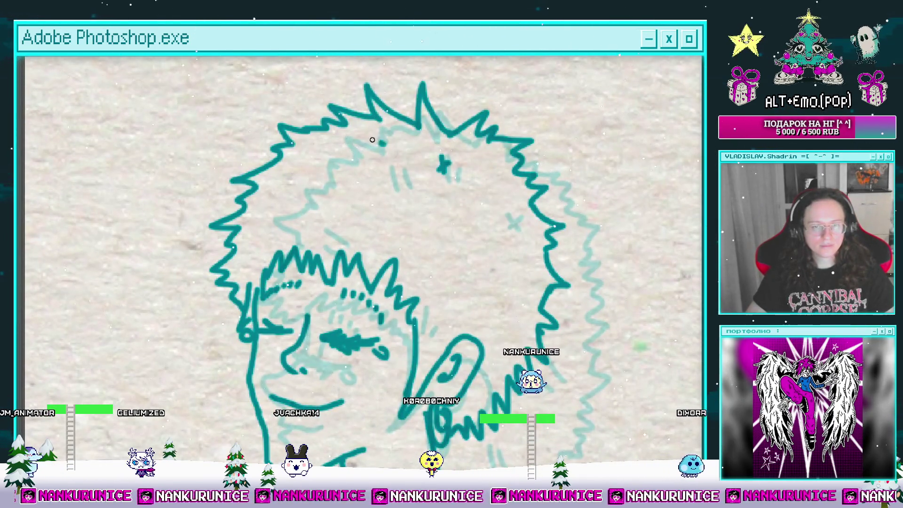
Extend the dark teal neck line down toward the shoulder on the new frame.
mouse_move(372, 139)
left_mouse_down()
mouse_move(333, 151)
mouse_move(423, 178)
mouse_move(436, 154)
mouse_move(432, 208)
left_mouse_up()
scroll(317, 138, "down", 3)
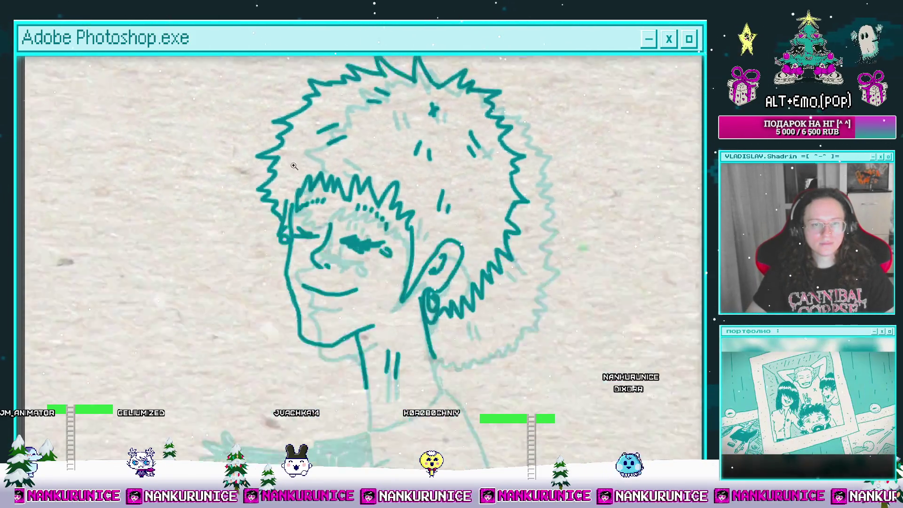
scroll(337, 133, "up", 2)
scroll(338, 140, "up", 3)
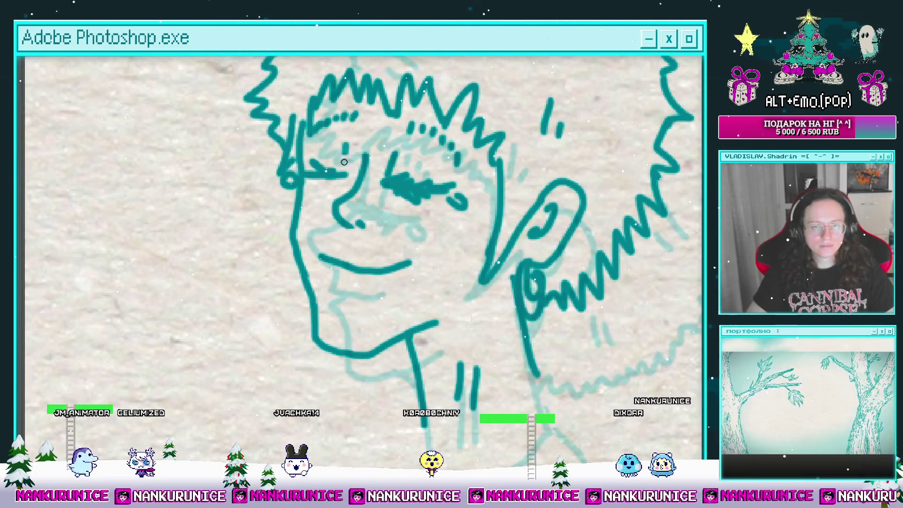
scroll(439, 199, "down", 3)
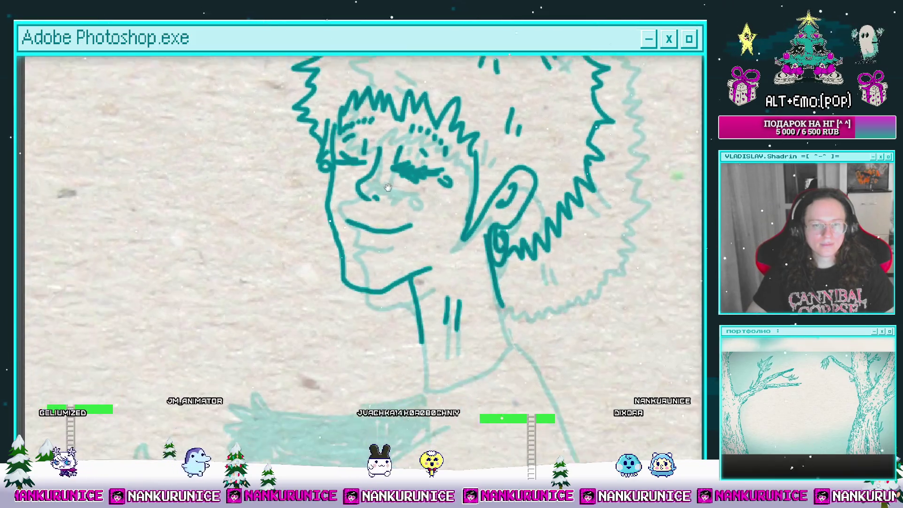
left_click_drag(438, 199, 432, 220)
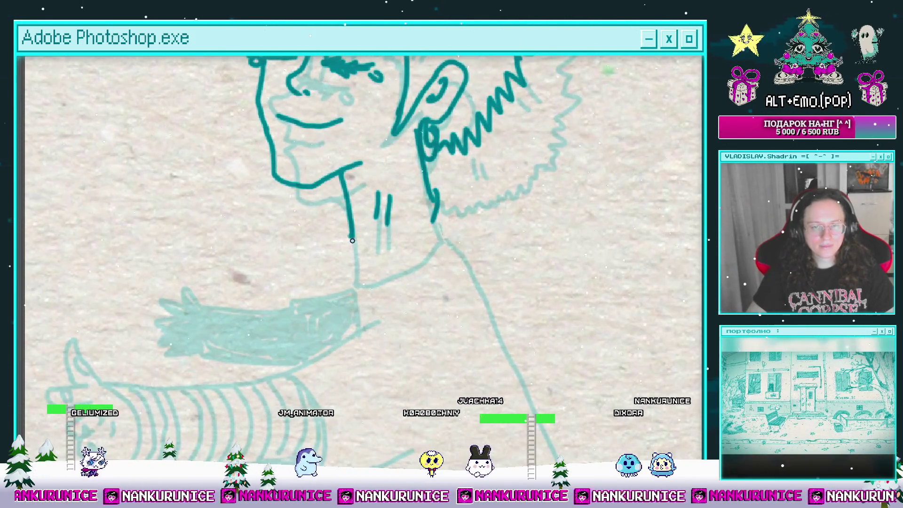
scroll(435, 207, "down", 5)
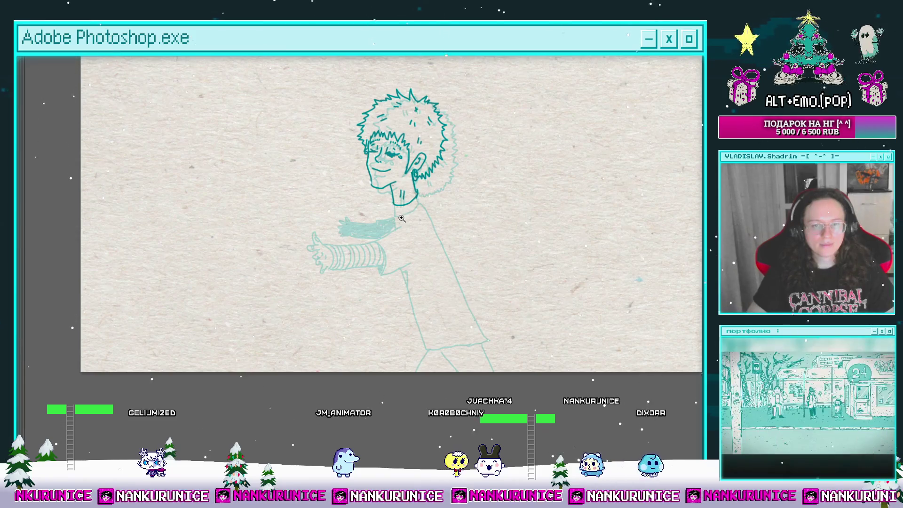
scroll(401, 218, "up", 5)
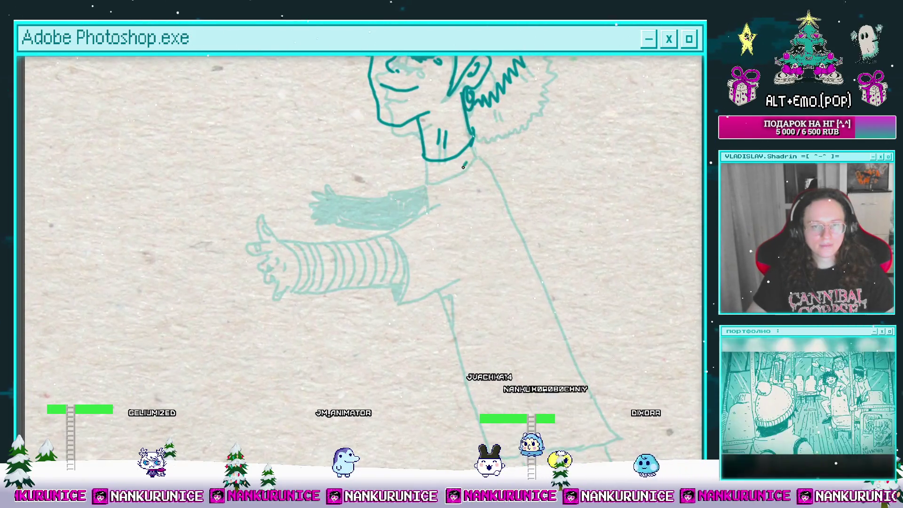
Ink the collar curving from the neck and the arm line down past the sleeve.
mouse_move(467, 162)
left_mouse_down()
mouse_move(413, 190)
mouse_move(403, 262)
left_mouse_up()
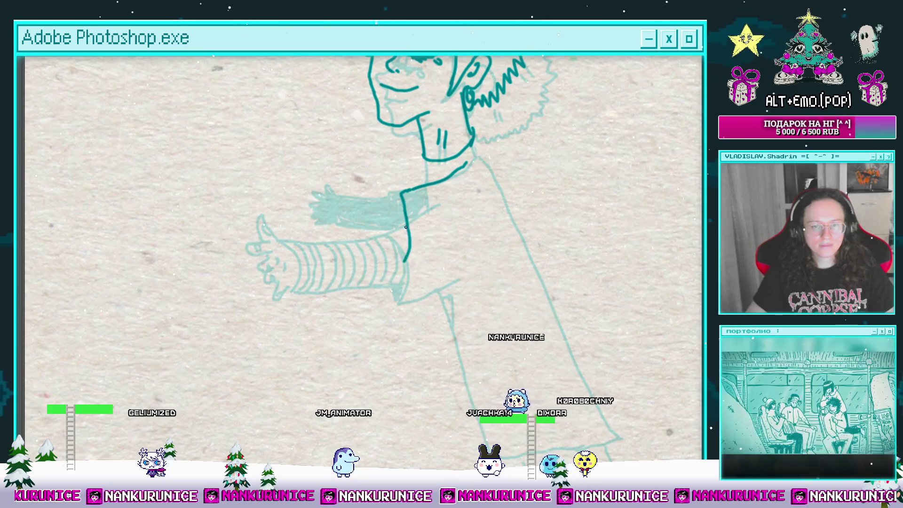
left_click_drag(403, 210, 397, 259)
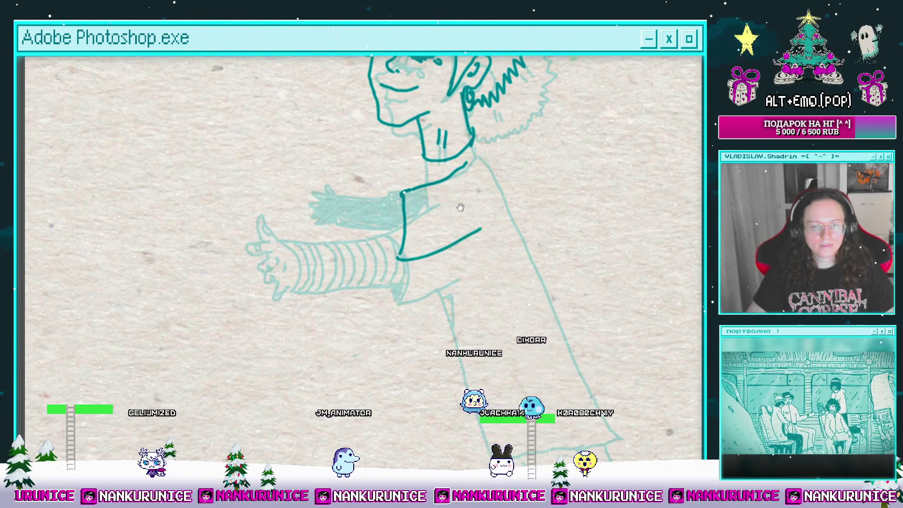
mouse_move(460, 207)
left_mouse_down()
mouse_move(507, 221)
mouse_move(523, 244)
left_mouse_up()
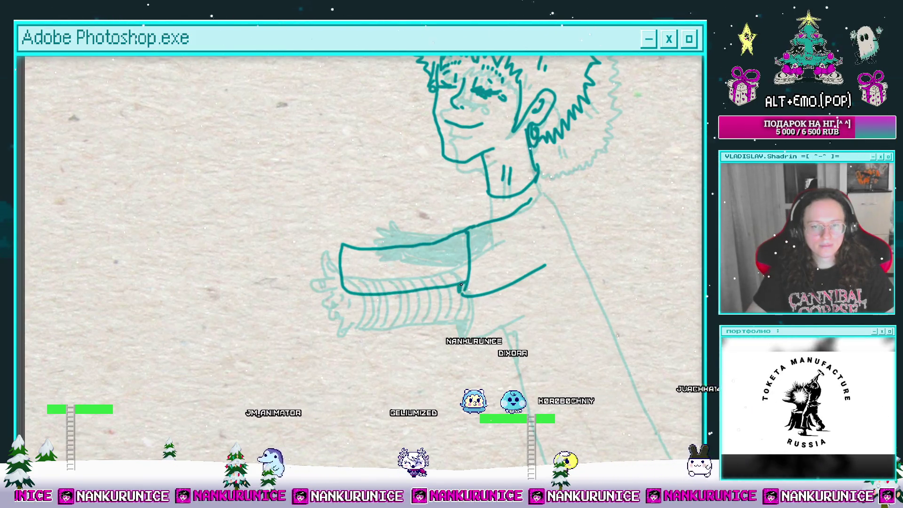
scroll(370, 268, "up", 1)
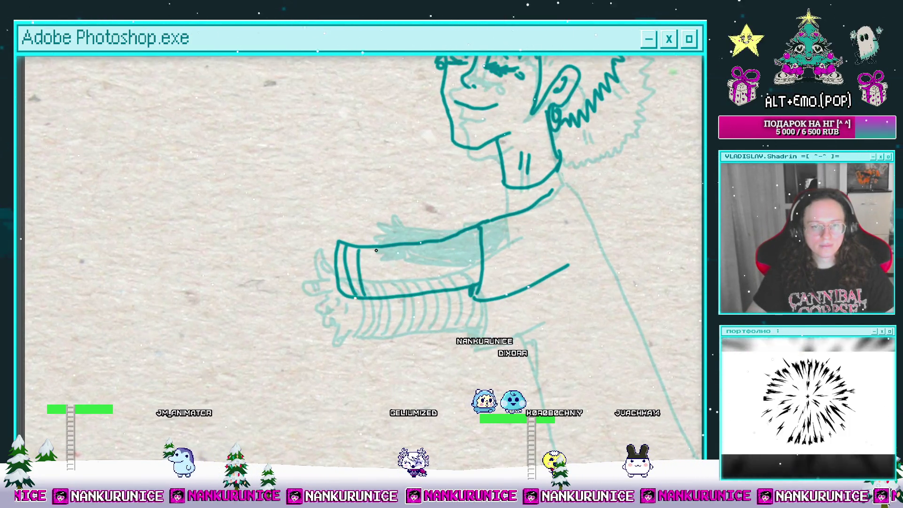
Add a set of vertical stripes across the outstretched sleeve's cuff.
left_click_drag(376, 250, 380, 287)
left_click_drag(390, 251, 395, 287)
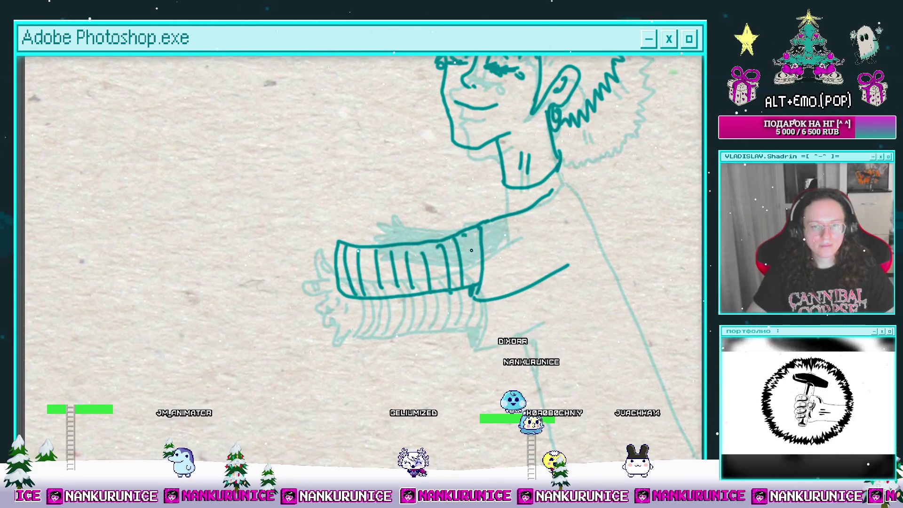
left_click_drag(468, 234, 472, 284)
left_click_drag(482, 237, 444, 269)
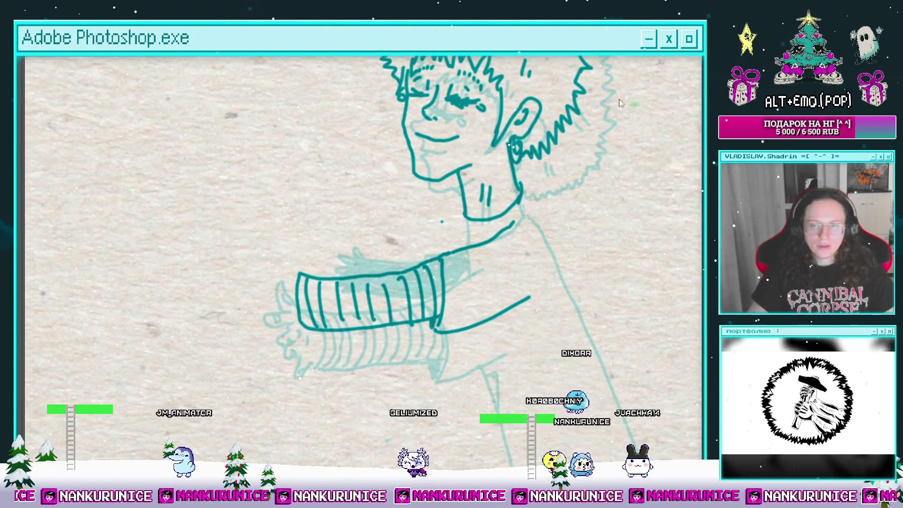
mouse_move(451, 189)
left_mouse_down()
mouse_move(450, 232)
mouse_move(435, 212)
mouse_move(448, 226)
mouse_move(440, 228)
left_mouse_up()
mouse_move(511, 230)
left_mouse_down()
mouse_move(485, 220)
mouse_move(455, 183)
left_mouse_up()
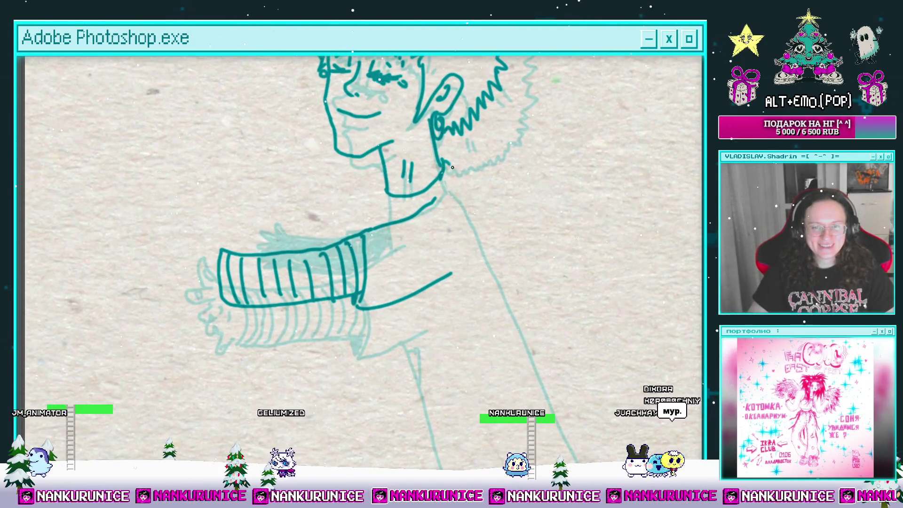
scroll(402, 236, "down", 4)
scroll(402, 235, "up", 3)
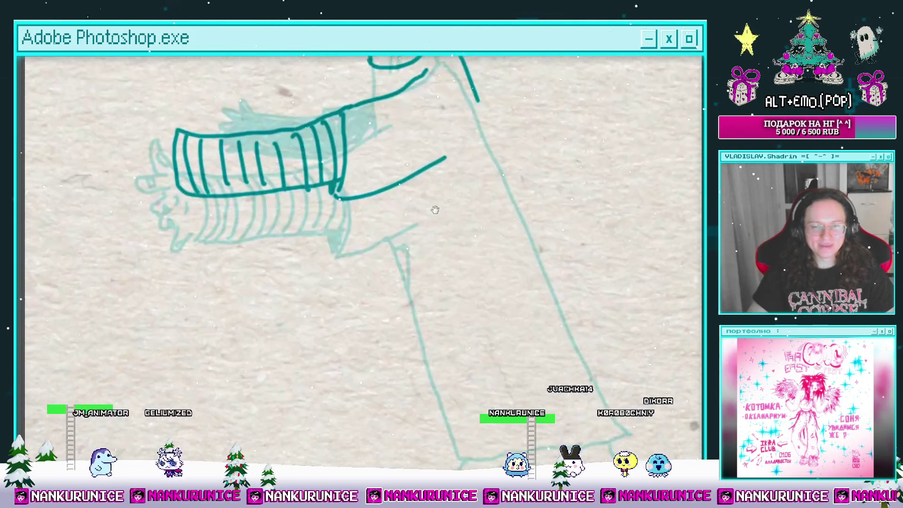
Ink the shirt's left and right sides down to the hem, undoing a stray arm line.
scroll(369, 171, "up", 1)
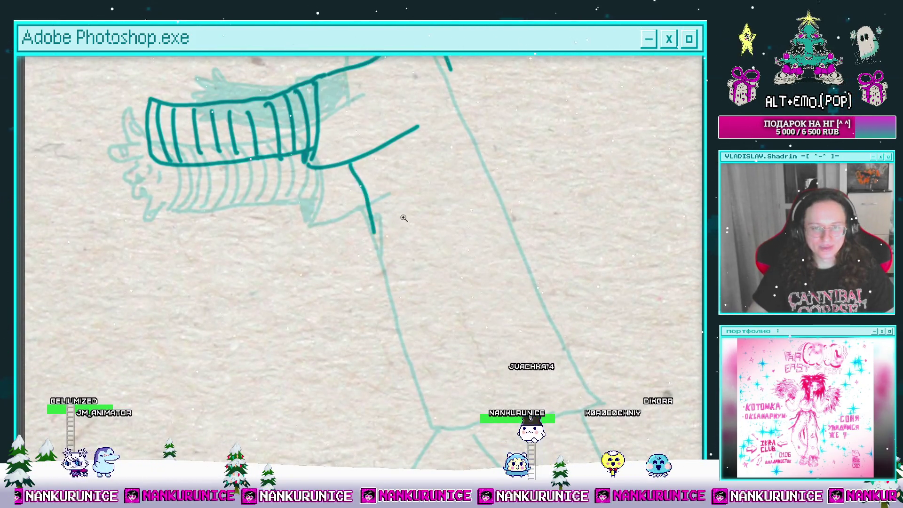
scroll(404, 217, "down", 2)
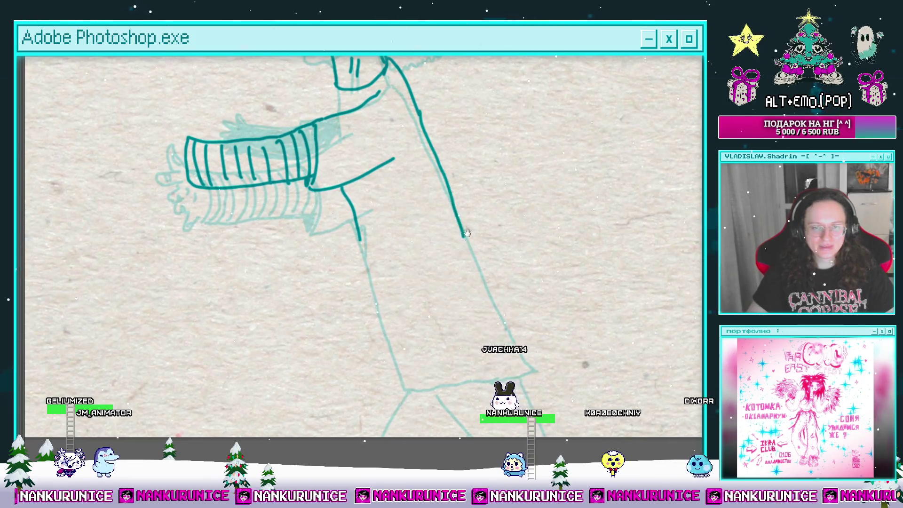
left_click_drag(466, 233, 468, 195)
left_click_drag(363, 202, 363, 234)
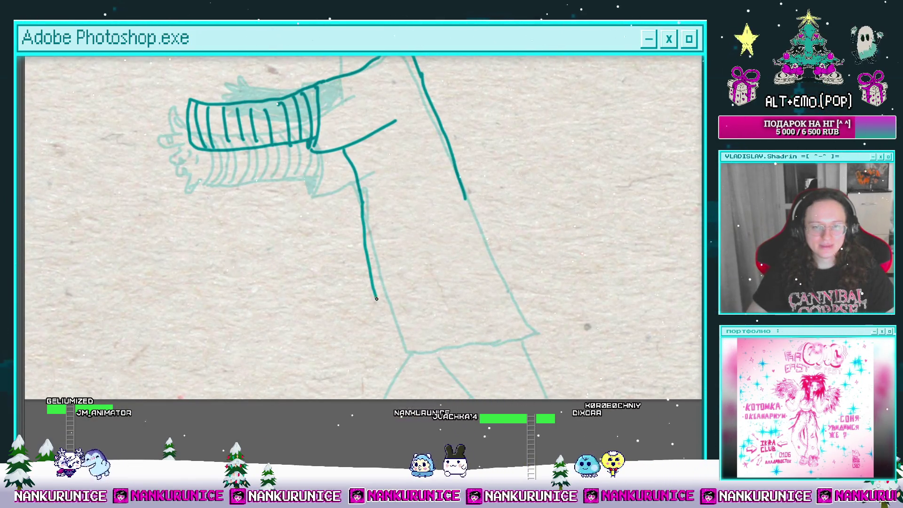
key("ctrl+z")
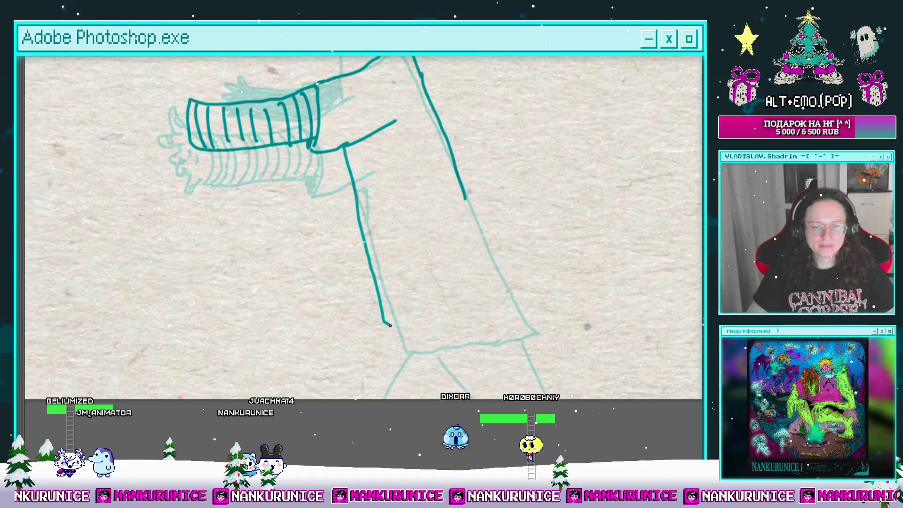
mouse_move(382, 312)
left_mouse_down()
mouse_move(395, 338)
mouse_move(435, 335)
left_mouse_up()
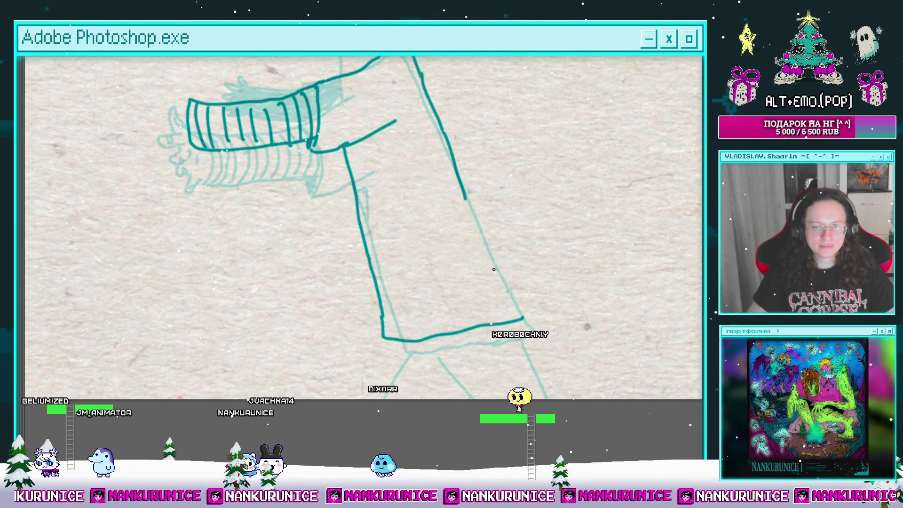
left_click_drag(466, 199, 523, 318)
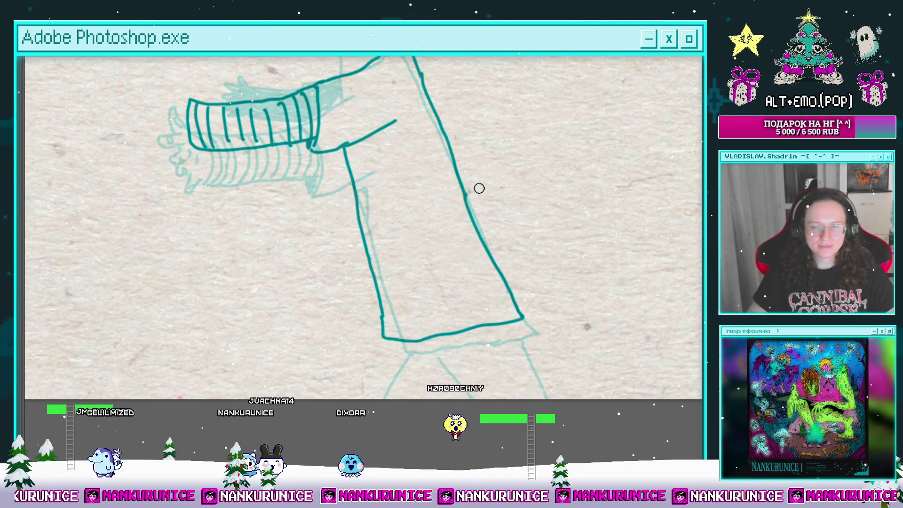
Zoom in on the neck and pan the view toward the outstretched arm.
scroll(482, 191, "down", 3)
scroll(528, 312, "up", 2)
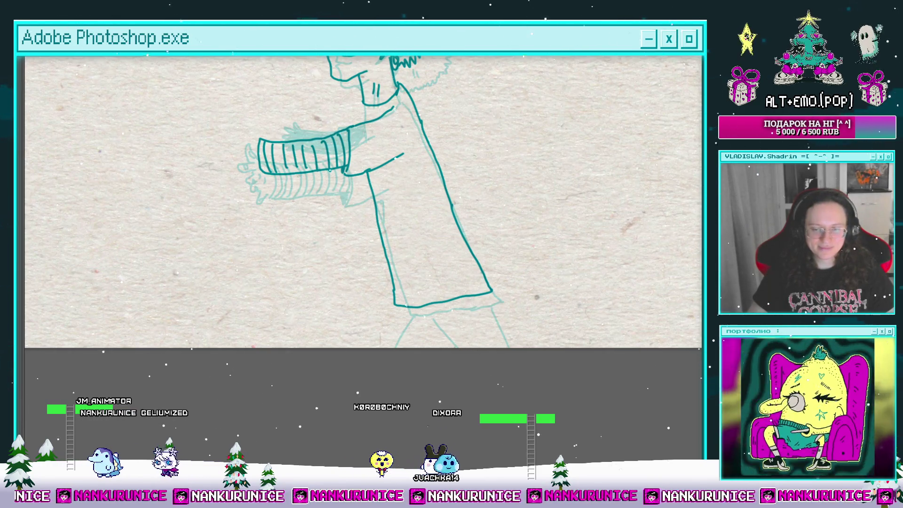
scroll(425, 225, "up", 5)
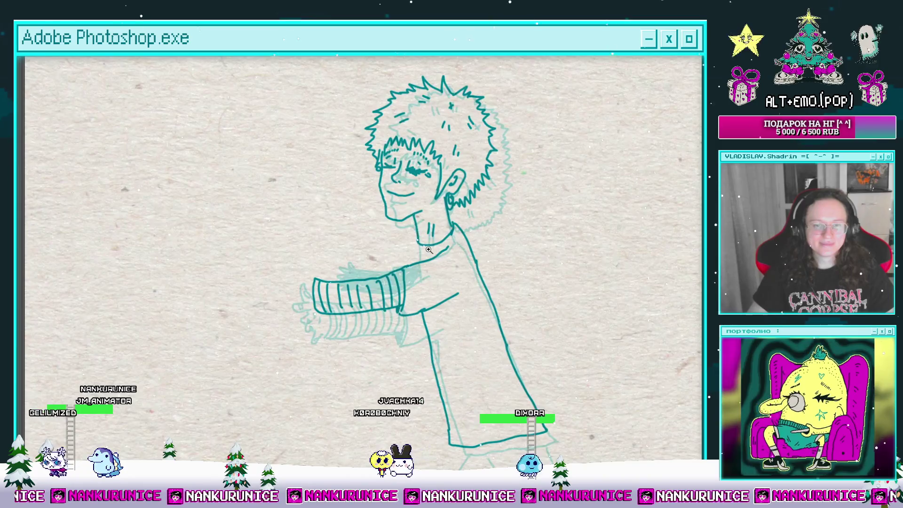
left_click(429, 250)
mouse_move(414, 235)
left_mouse_down()
mouse_move(441, 243)
mouse_move(501, 231)
left_mouse_up()
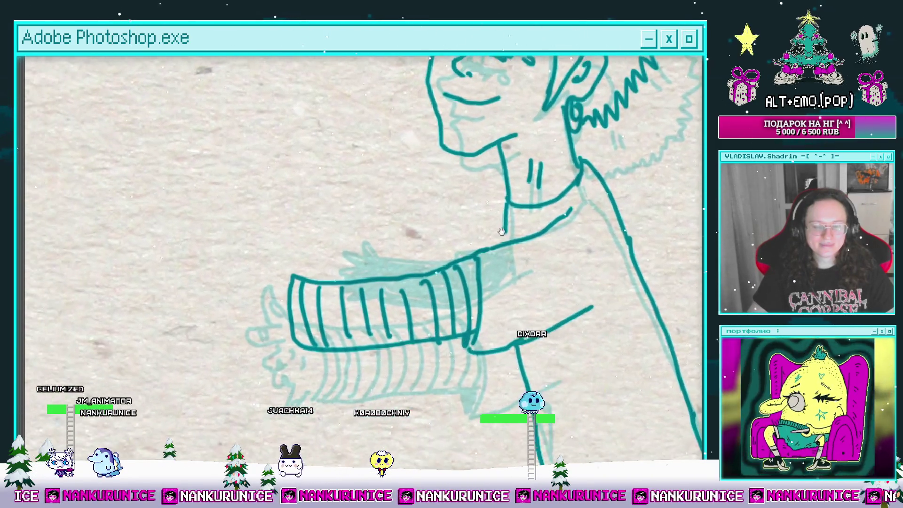
scroll(501, 232, "left", 5)
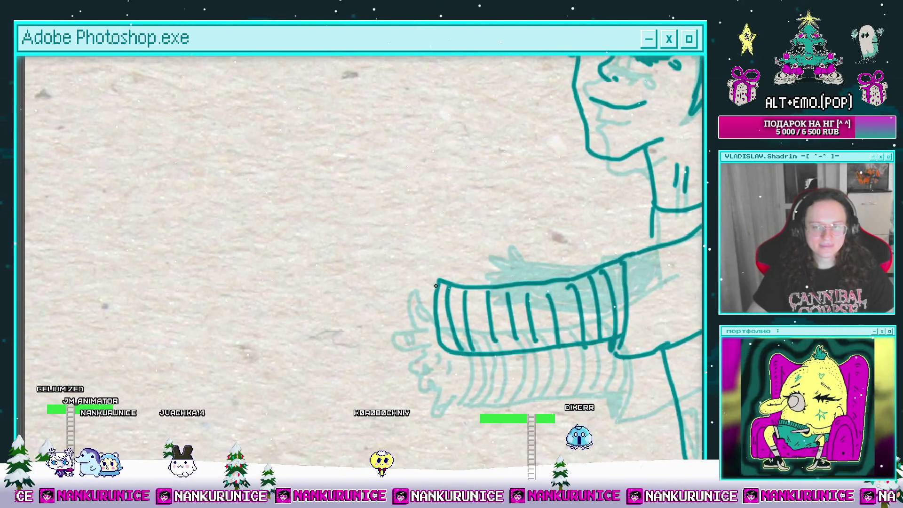
scroll(406, 265, "down", 2)
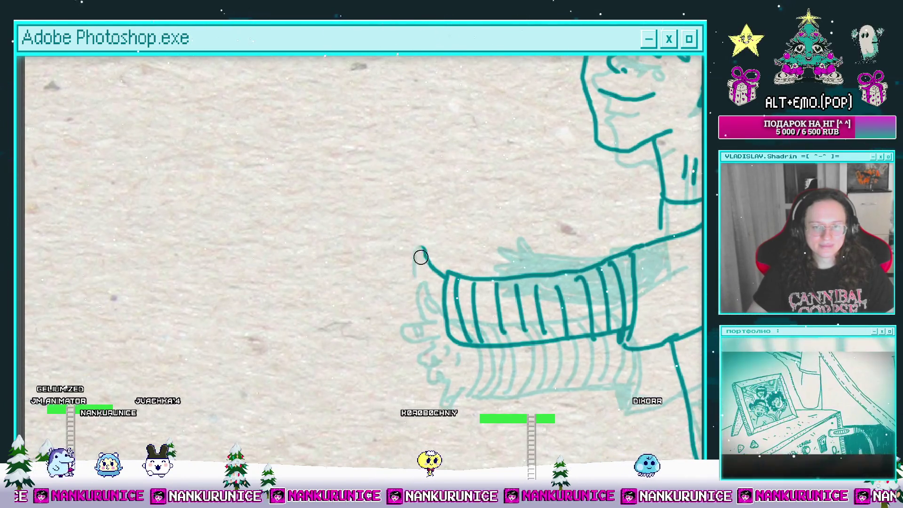
Ink the open hand with spread fingers past the striped cuff, then zoom out to the figure.
mouse_move(424, 268)
left_mouse_down()
mouse_move(433, 290)
mouse_move(403, 255)
left_mouse_up()
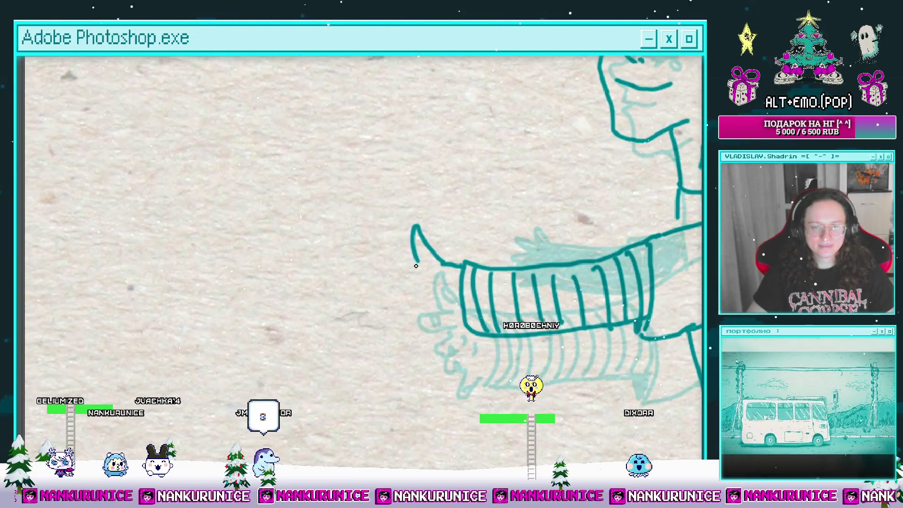
mouse_move(418, 263)
left_mouse_down()
mouse_move(352, 268)
mouse_move(409, 279)
mouse_move(363, 291)
mouse_move(405, 298)
mouse_move(365, 318)
mouse_move(405, 317)
left_mouse_up()
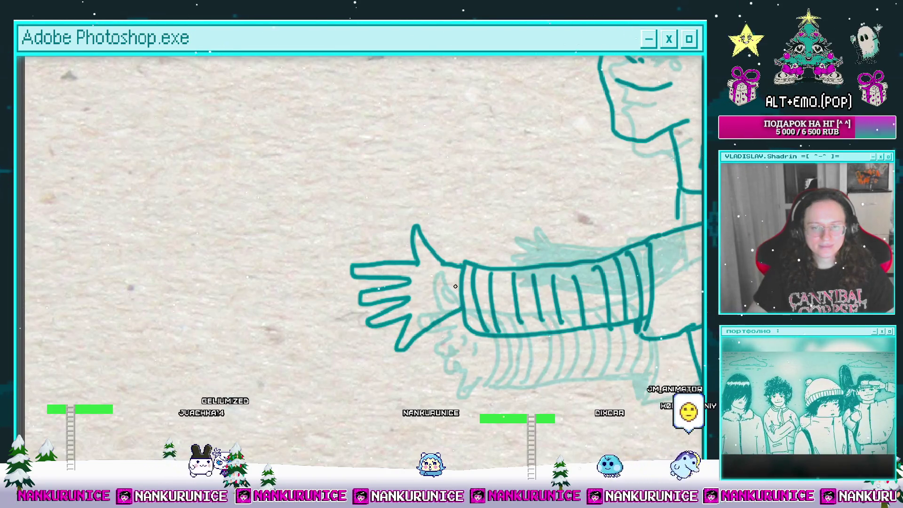
scroll(441, 305, "up", 2)
left_click_drag(475, 259, 460, 204)
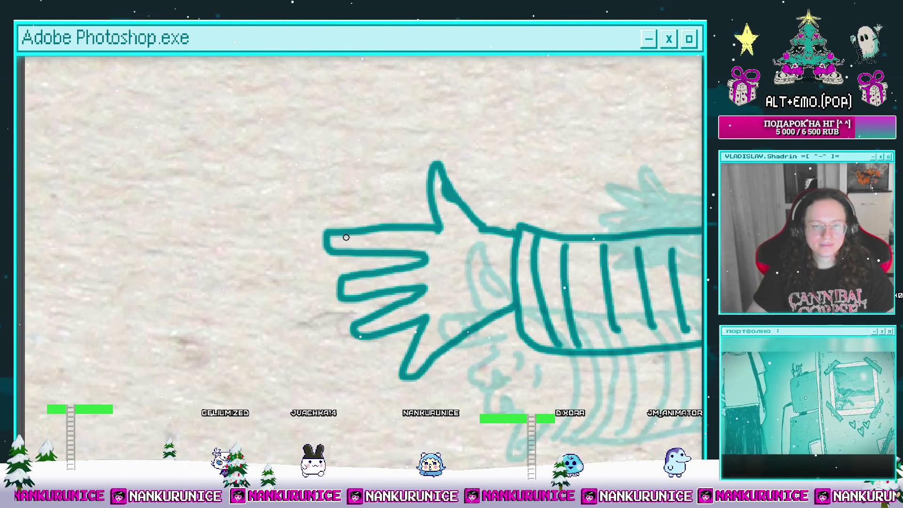
left_click_drag(357, 234, 349, 203)
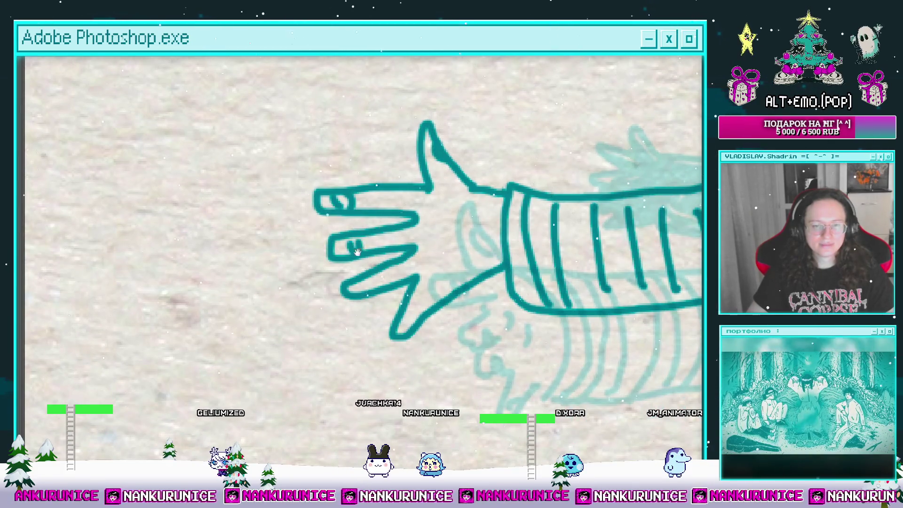
left_click_drag(357, 252, 324, 235)
left_click_drag(412, 247, 398, 264)
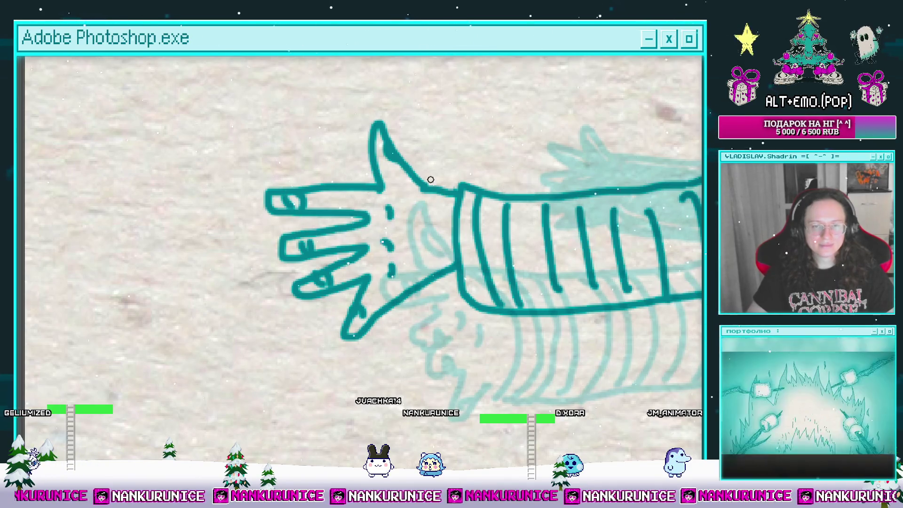
scroll(430, 179, "down", 5)
left_click_drag(444, 159, 393, 203)
mouse_move(436, 185)
left_mouse_down()
mouse_move(411, 217)
mouse_move(420, 244)
mouse_move(409, 241)
mouse_move(324, 362)
mouse_move(290, 235)
left_mouse_up()
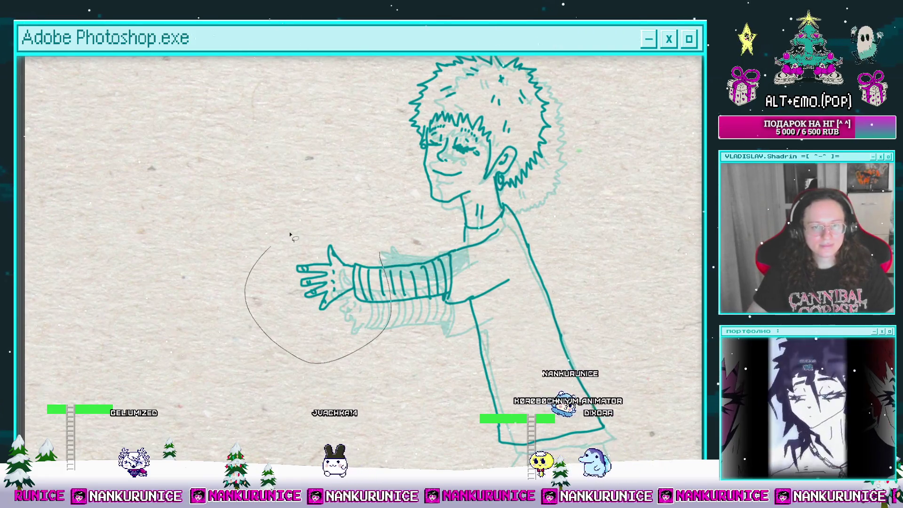
Move the lassoed hand about 80 px further left, deselect, and look over the new reach.
key("ctrl+t")
left_click_drag(367, 360, 326, 359)
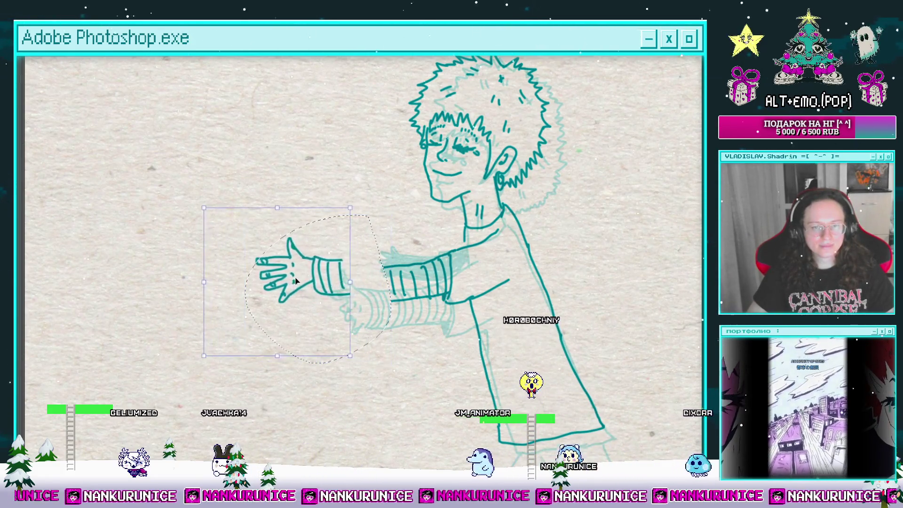
key("Return")
key("ctrl+d")
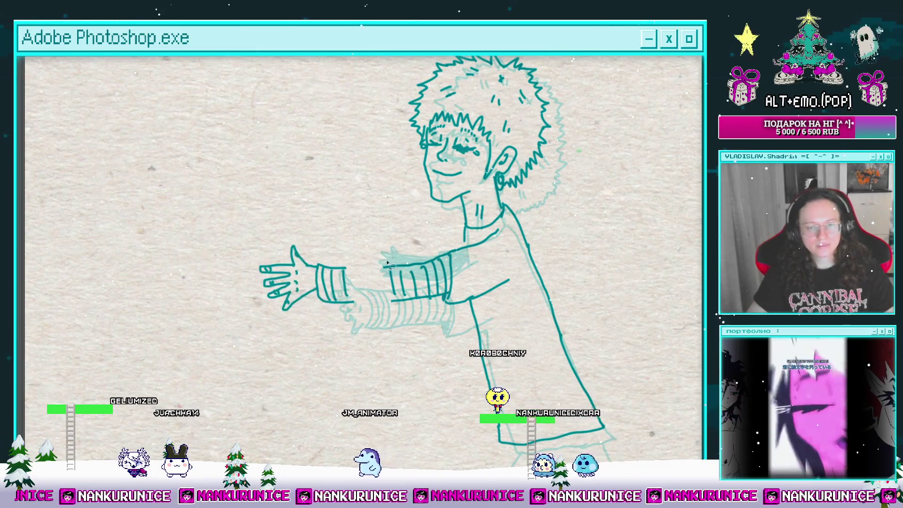
scroll(369, 261, "up", 3)
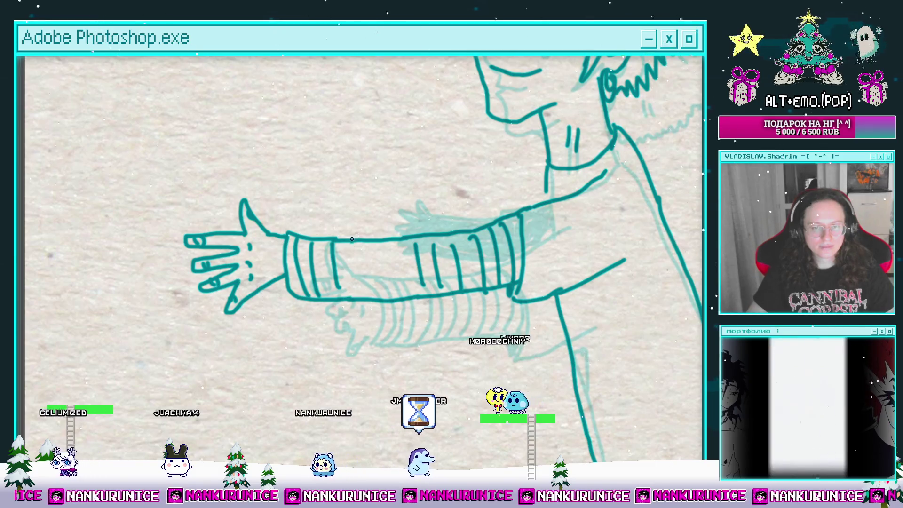
scroll(397, 256, "up", 5)
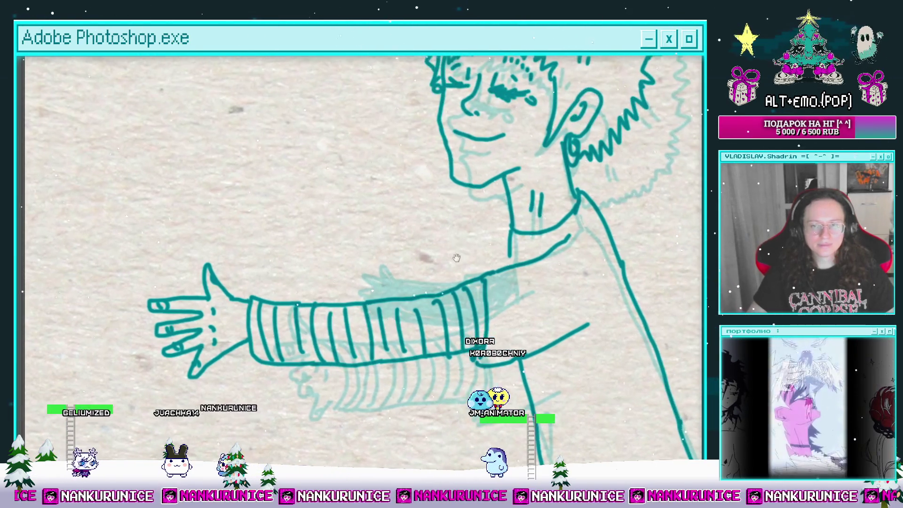
scroll(493, 307, "down", 5)
left_click_drag(483, 288, 434, 252)
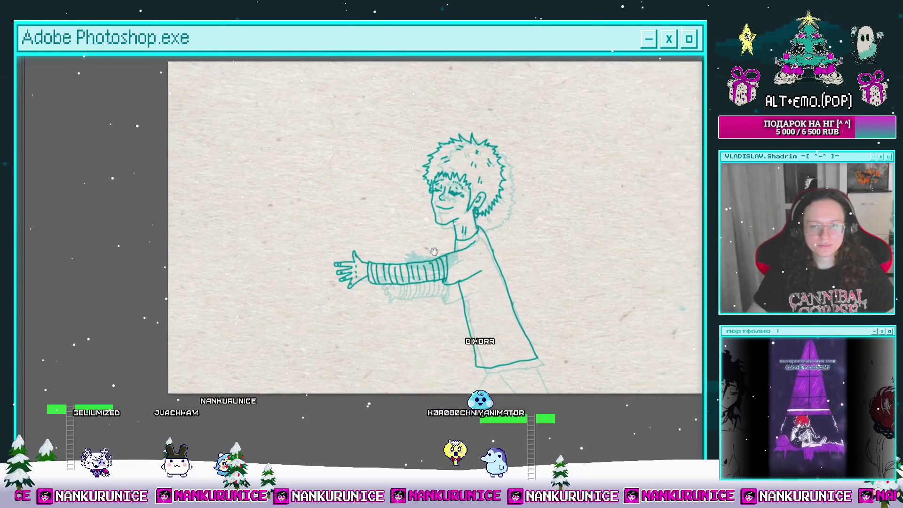
scroll(409, 161, "up", 2)
scroll(388, 208, "up", 3)
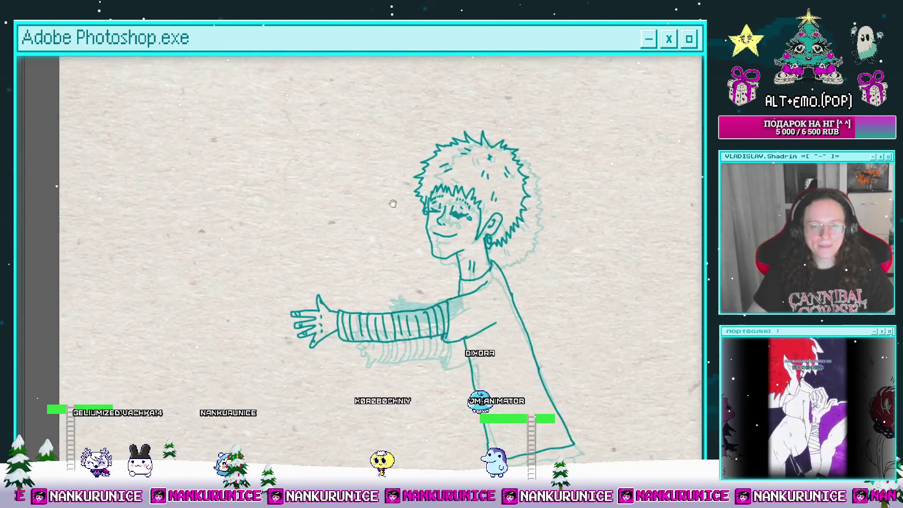
scroll(385, 163, "down", 2)
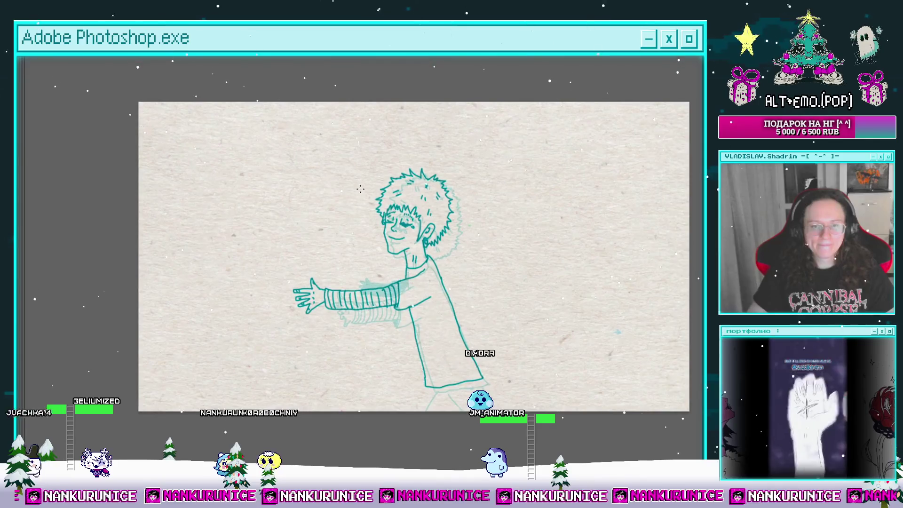
scroll(431, 379, "up", 5)
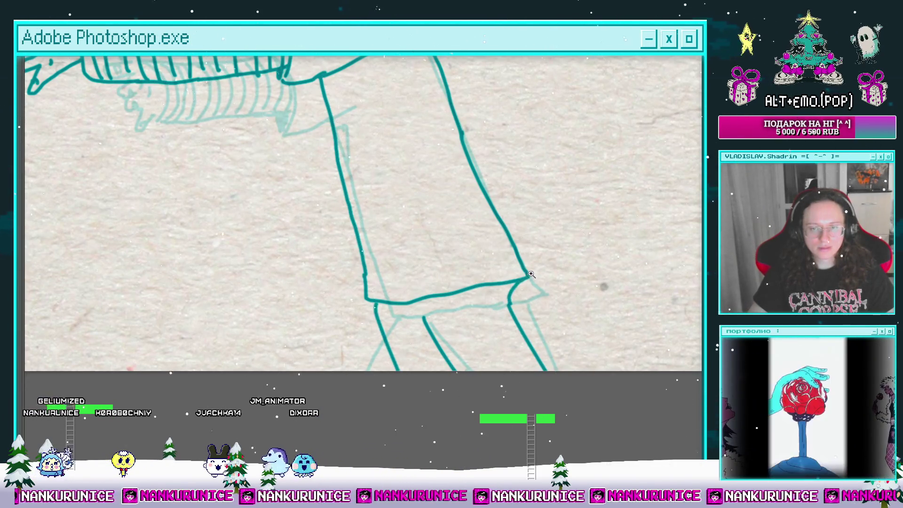
Ink a V line at the shirt hem, then outline the back sleeve beside the chest.
scroll(531, 274, "down", 5)
scroll(488, 239, "up", 5)
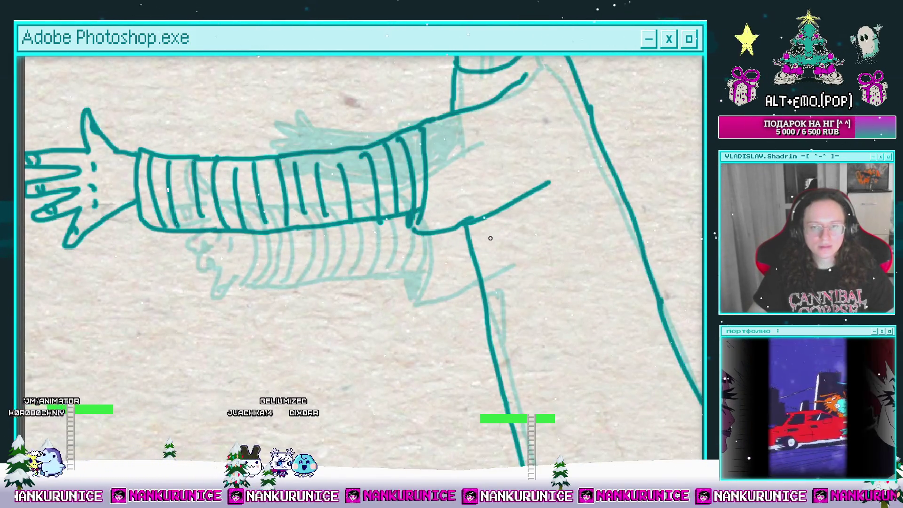
mouse_move(469, 230)
left_mouse_down()
mouse_move(486, 280)
mouse_move(470, 251)
mouse_move(437, 248)
mouse_move(465, 237)
left_mouse_up()
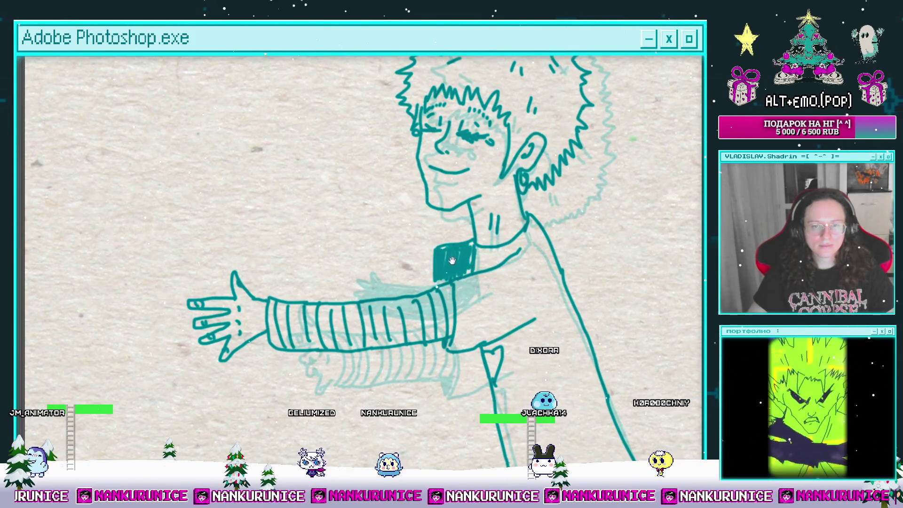
left_click_drag(452, 261, 491, 249)
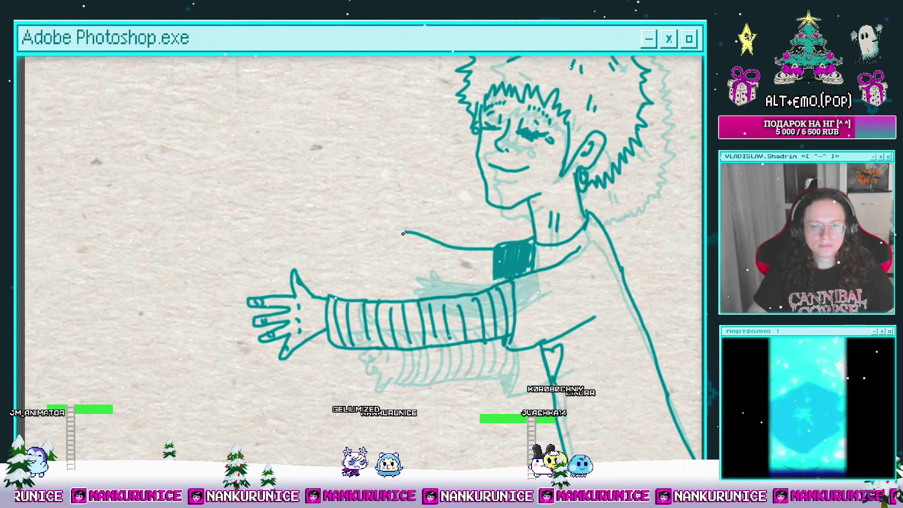
mouse_move(489, 250)
left_mouse_down()
mouse_move(399, 240)
mouse_move(458, 275)
mouse_move(482, 264)
mouse_move(432, 253)
mouse_move(408, 272)
left_mouse_up()
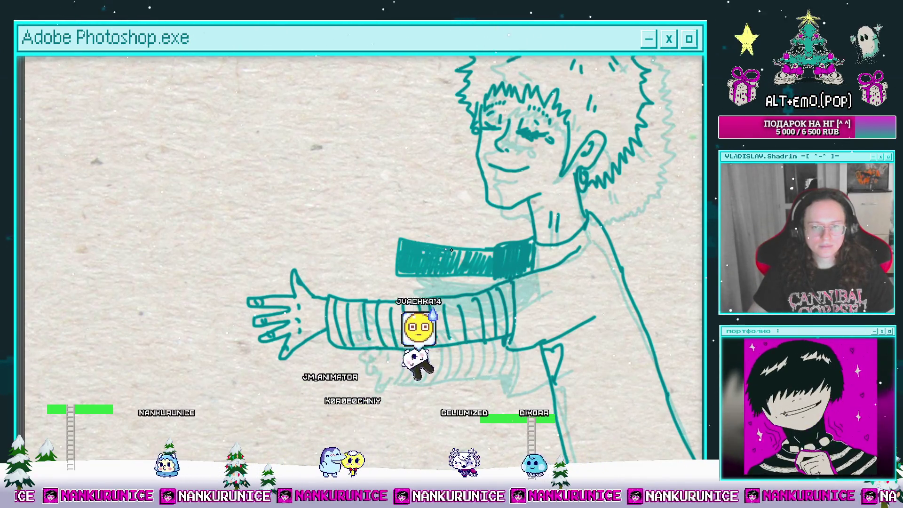
left_click_drag(461, 254, 492, 279)
scroll(442, 263, "up", 2)
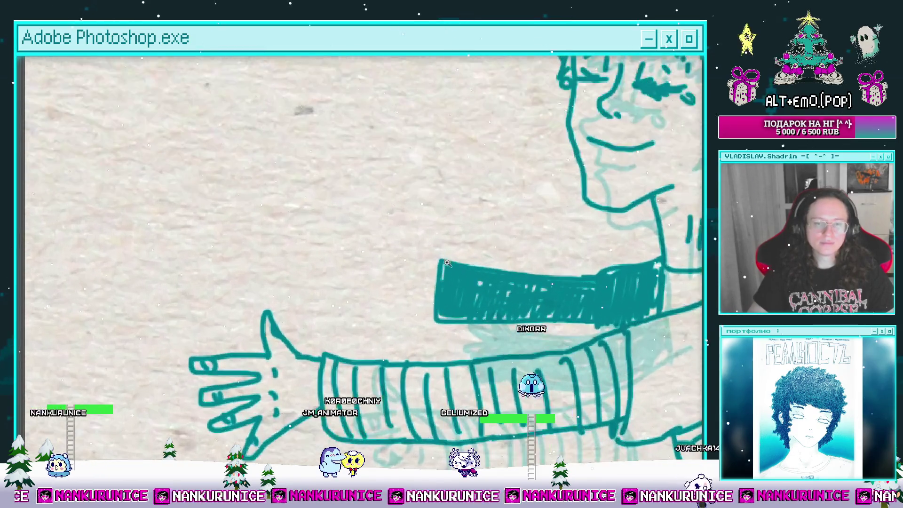
left_click_drag(410, 263, 443, 256)
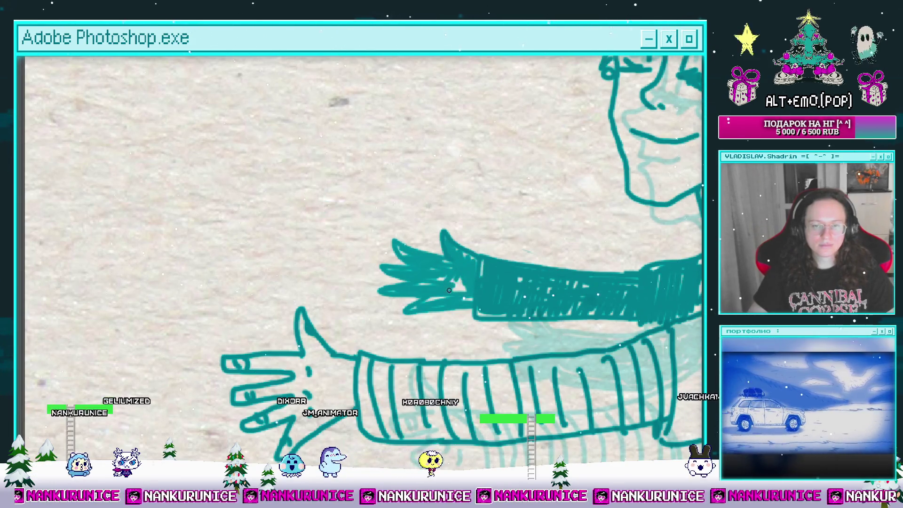
scroll(479, 278, "down", 6)
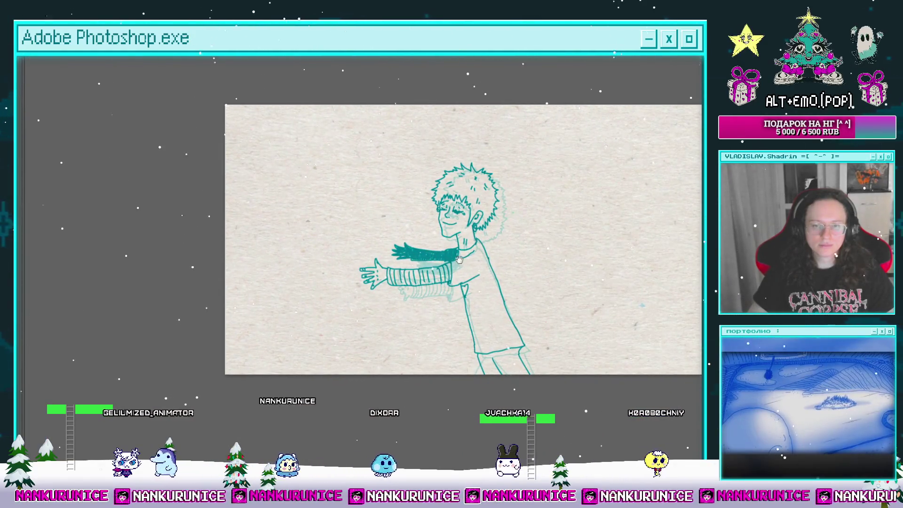
Select the figure via an inverted Magic Wand selection, paste it, and merge it into the frame.
left_click_drag(425, 238, 431, 243)
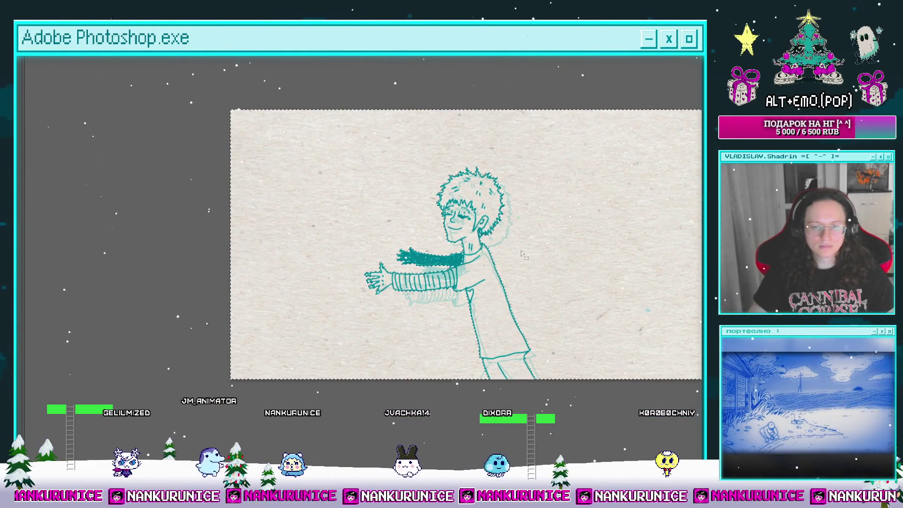
left_click(486, 235)
key("ctrl+shift+i")
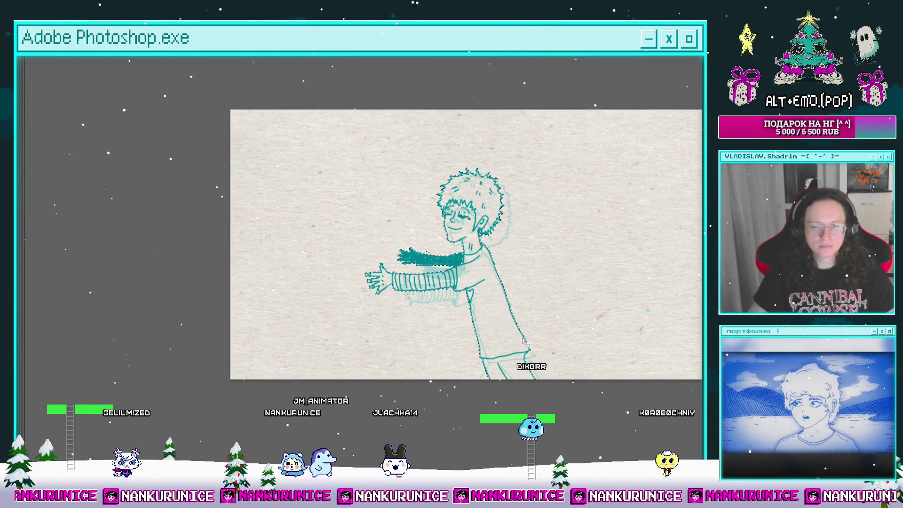
key("Tab")
key("ctrl+v")
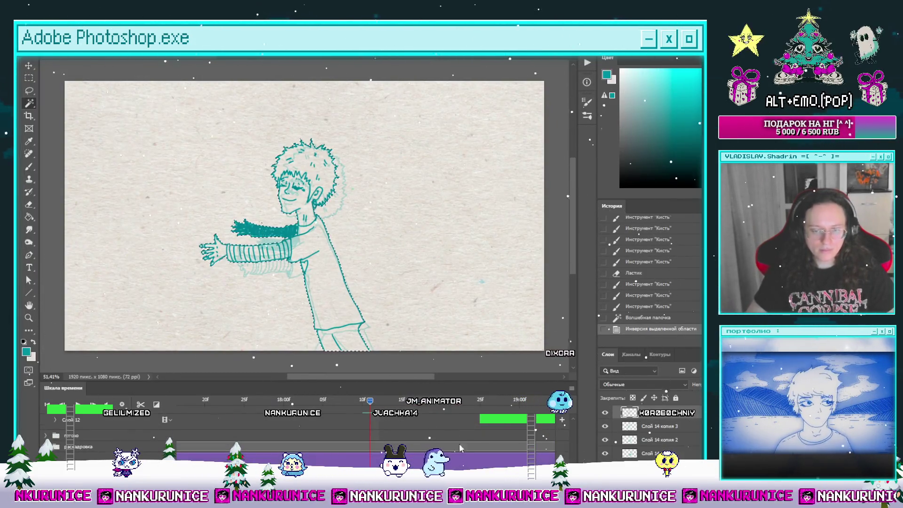
scroll(418, 434, "up", 5)
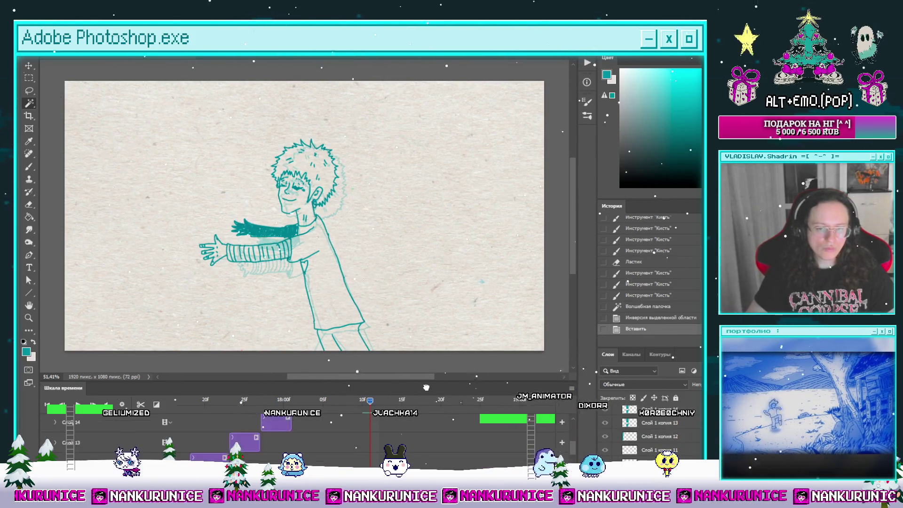
key("ctrl+shift+bracketright")
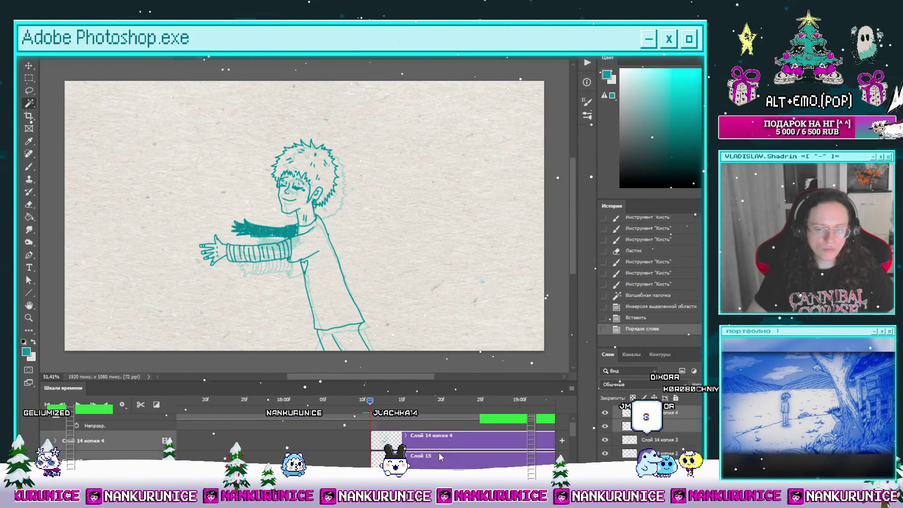
key("ctrl+e")
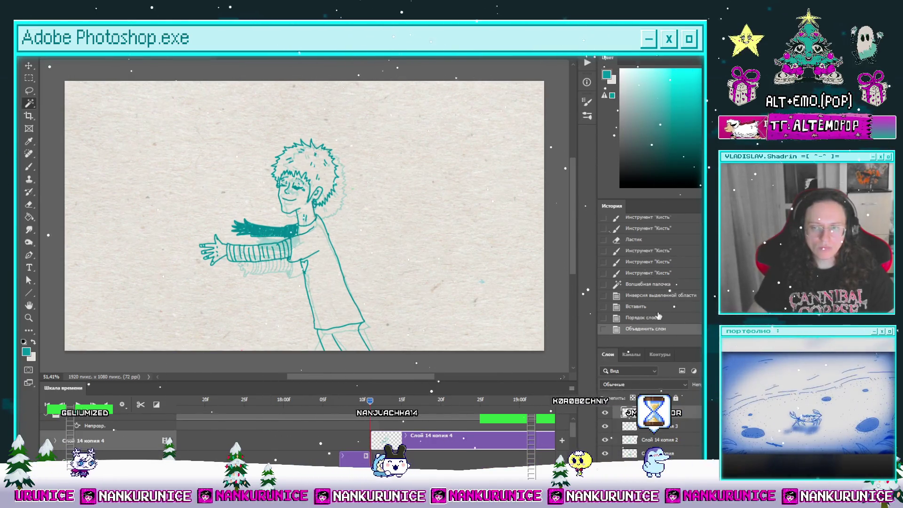
Scrub back through earlier frames and play the animation.
left_click_drag(370, 405, 166, 422)
key("space")
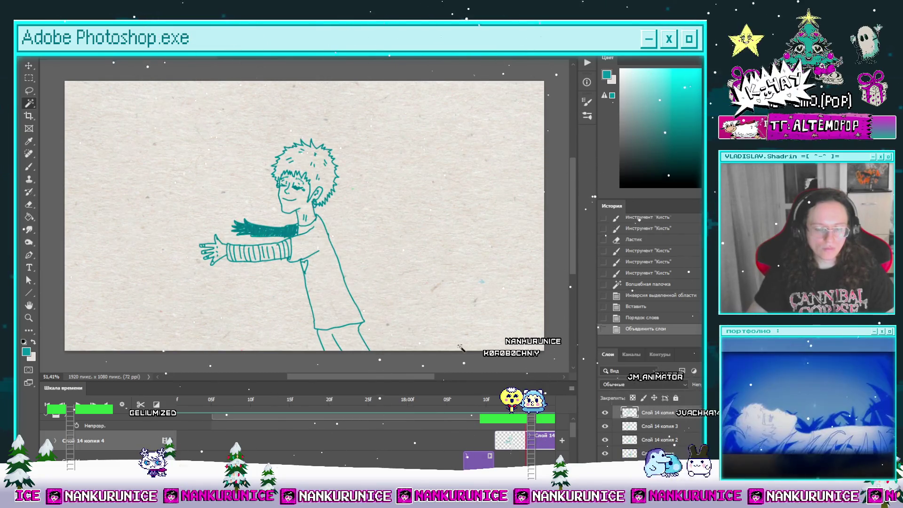
scroll(403, 256, "down", 1)
Lasso the whole figure, apply a free transform, and deselect.
key("l")
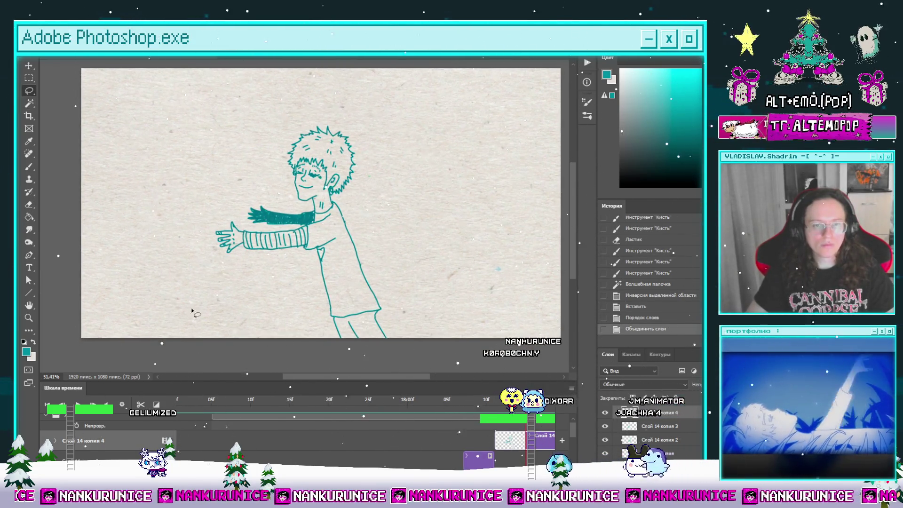
left_click_drag(191, 311, 470, 319)
key("ctrl+t")
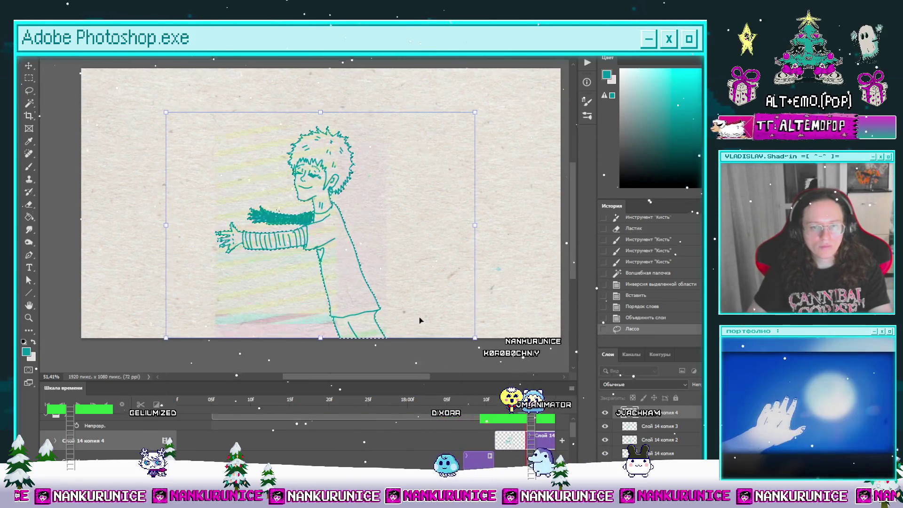
key("Return")
key("ctrl+d")
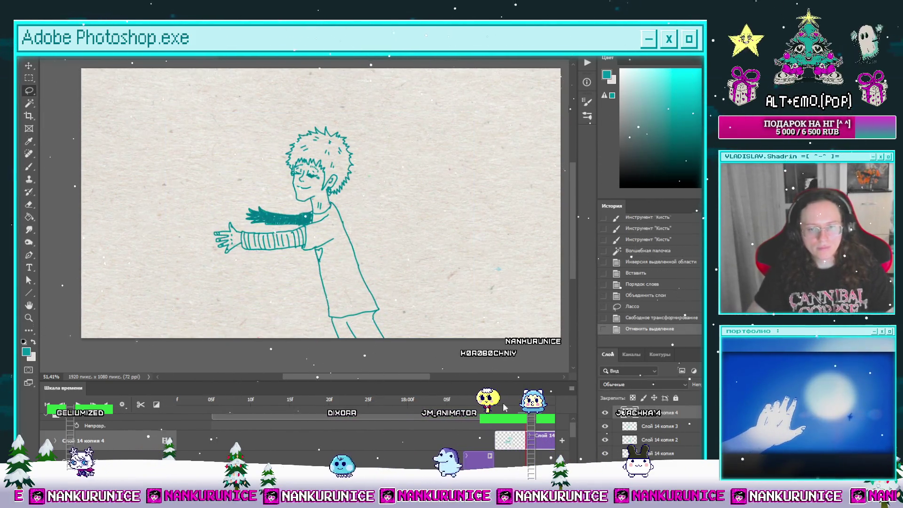
Split the clip at a later playhead position and clear the new frame's canvas for inking.
left_click(416, 413)
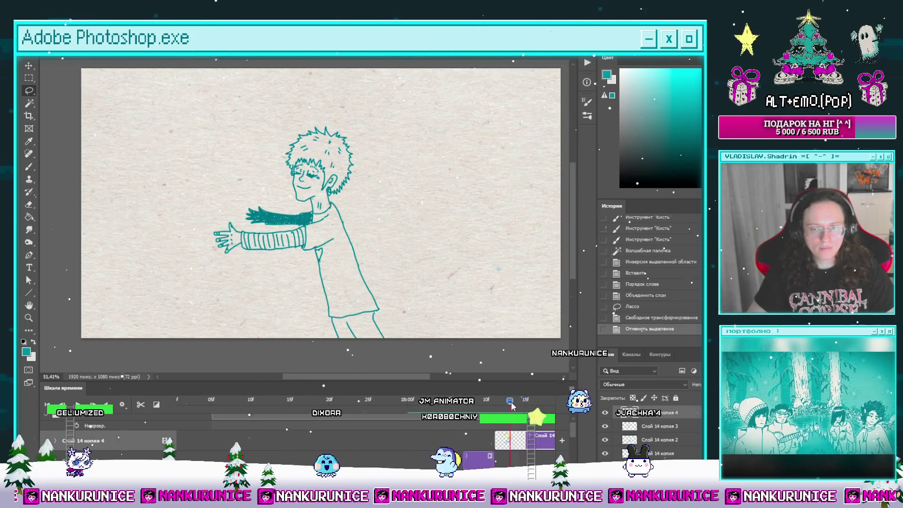
left_click(517, 405)
left_click(140, 404)
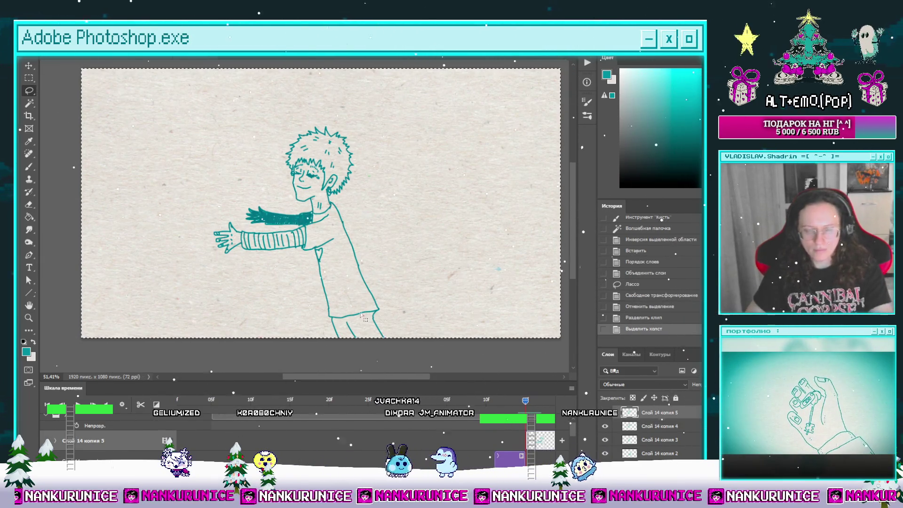
key("ctrl+a")
key("Delete")
key("ctrl+d")
key("b")
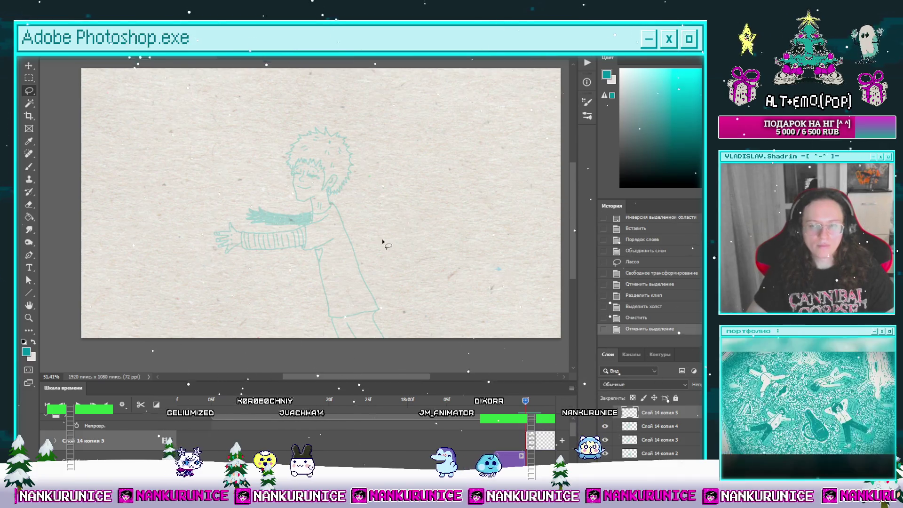
left_click_drag(383, 241, 408, 257)
key("Tab")
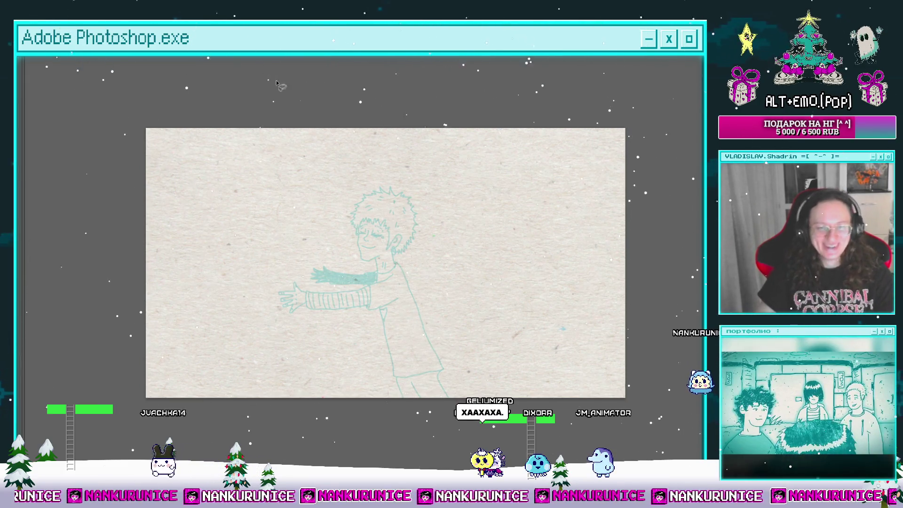
Zoom in on the character's eyes and try a nose stroke, undoing it.
key("Tab")
key("Tab")
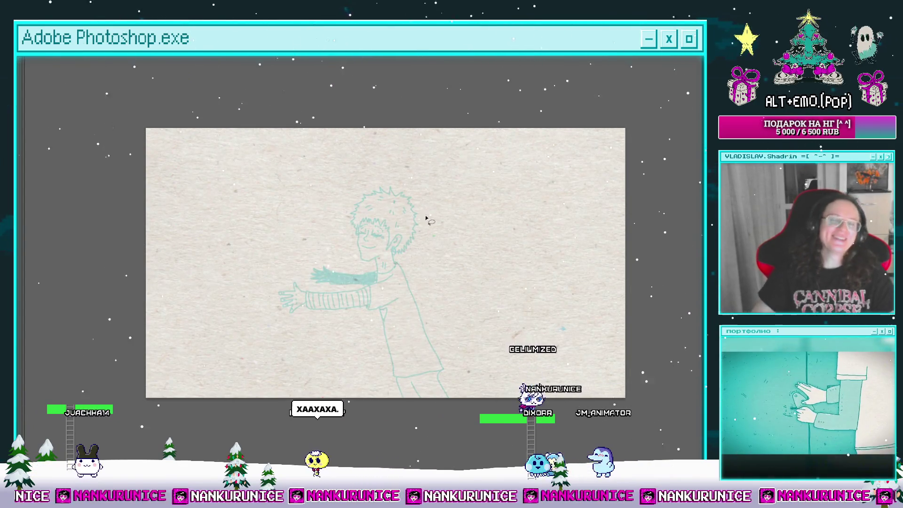
scroll(379, 253, "up", 2)
left_click_drag(379, 253, 453, 221)
scroll(424, 173, "up", 2)
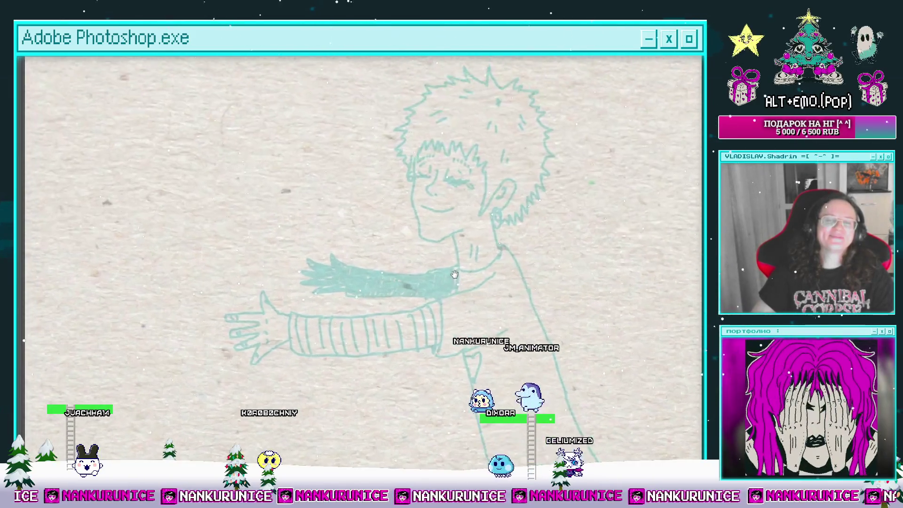
scroll(424, 172, "up", 3)
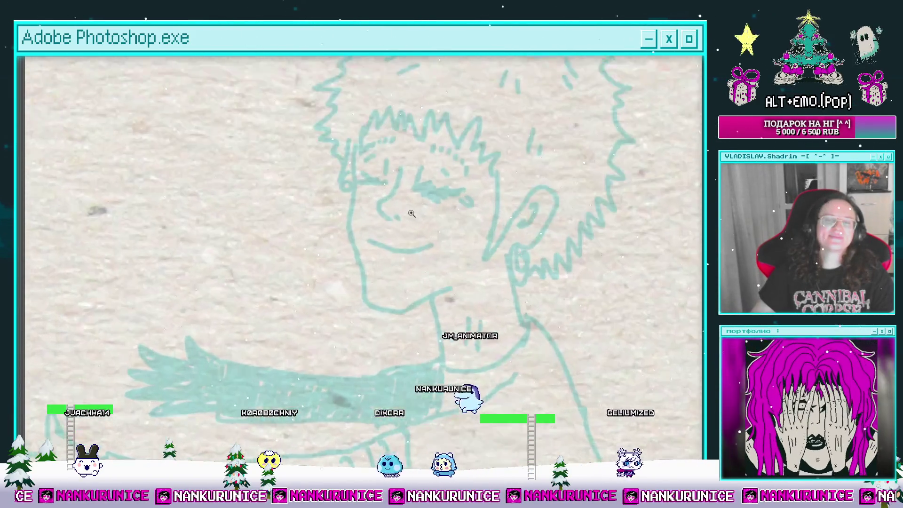
mouse_move(444, 211)
left_mouse_down()
mouse_move(429, 222)
mouse_move(473, 232)
left_mouse_up()
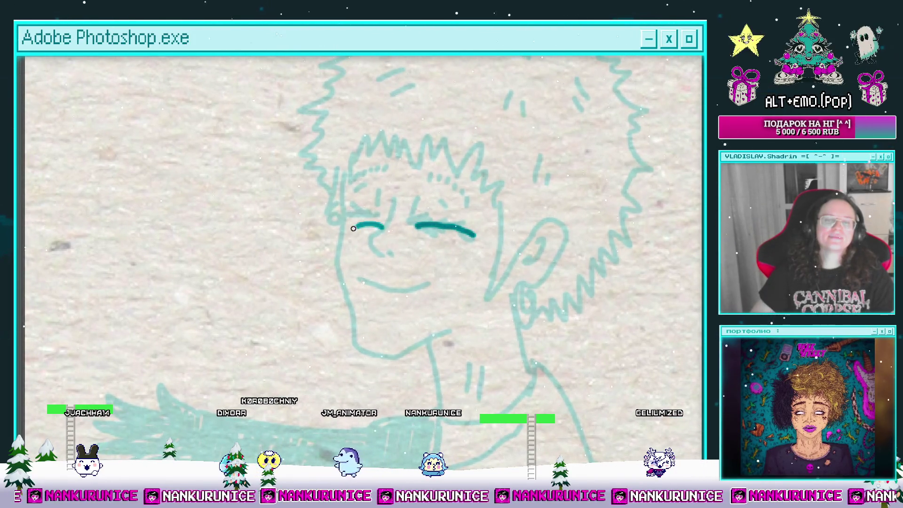
left_click_drag(353, 229, 353, 232)
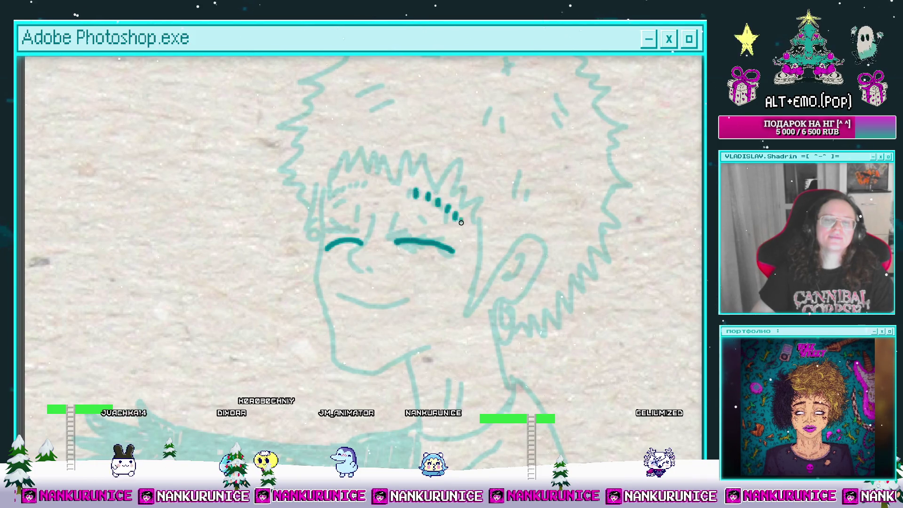
scroll(345, 207, "down", 2)
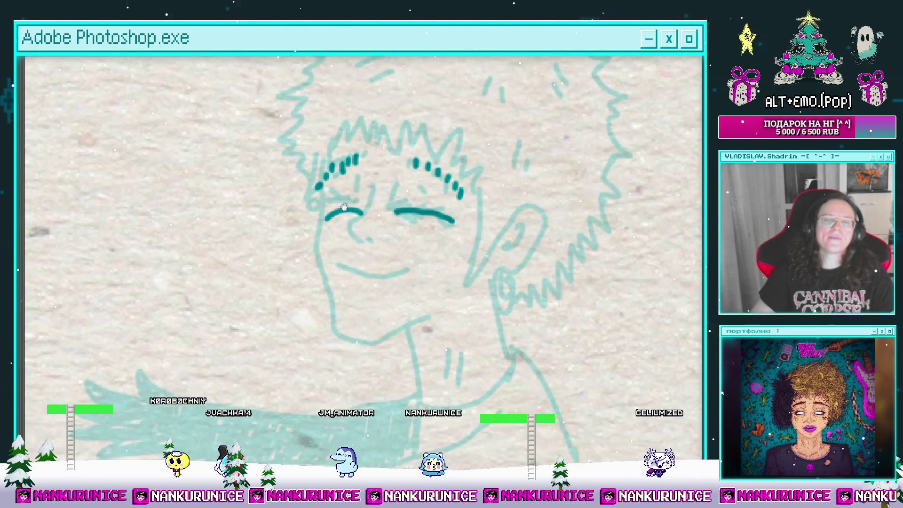
mouse_move(384, 246)
left_mouse_down()
mouse_move(387, 256)
mouse_move(364, 227)
left_mouse_up()
key("ctrl+z")
Redraw the right eye thicker with a curl, then move toward the left eye.
scroll(376, 241, "up", 1)
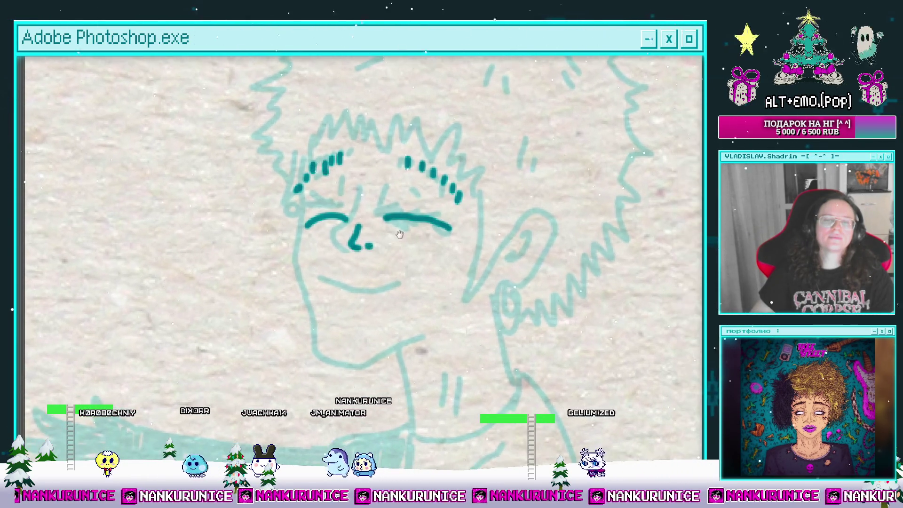
scroll(360, 262, "up", 2)
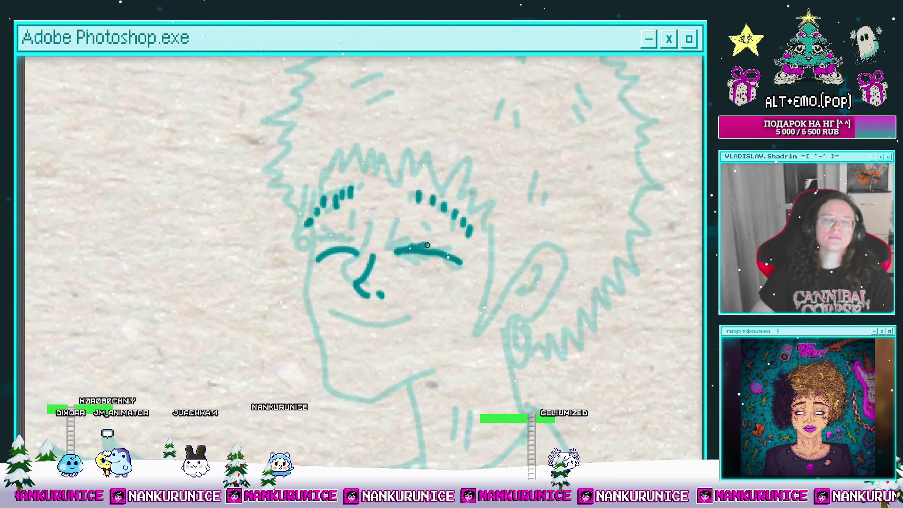
mouse_move(402, 249)
left_mouse_down()
mouse_move(467, 264)
mouse_move(505, 257)
left_mouse_up()
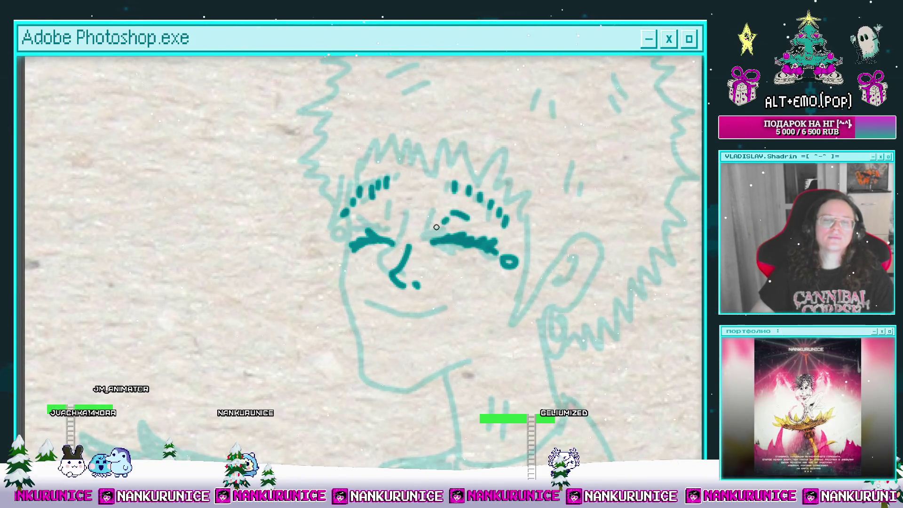
left_click_drag(398, 230, 413, 198)
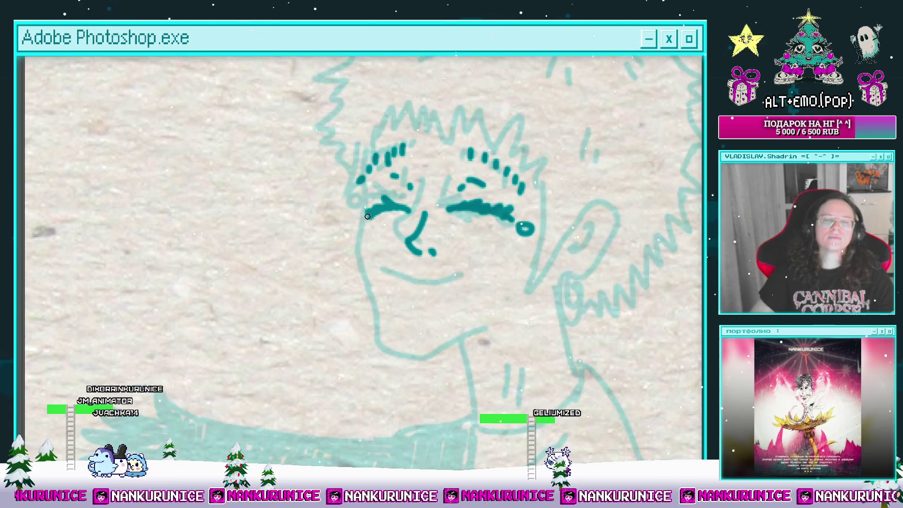
left_click_drag(358, 233, 295, 170)
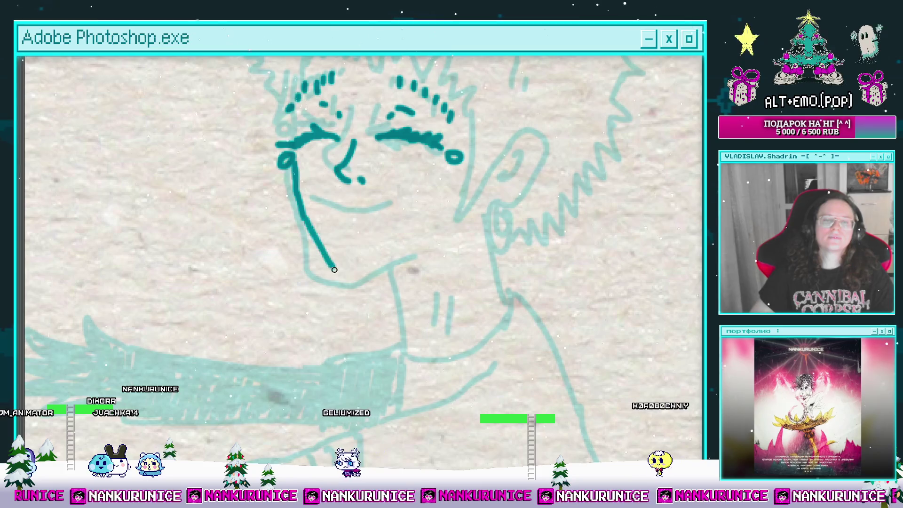
Ink the jaw lines, the smile and a small dot below the mouth.
mouse_move(334, 269)
left_mouse_down()
mouse_move(366, 288)
mouse_move(463, 175)
left_mouse_up()
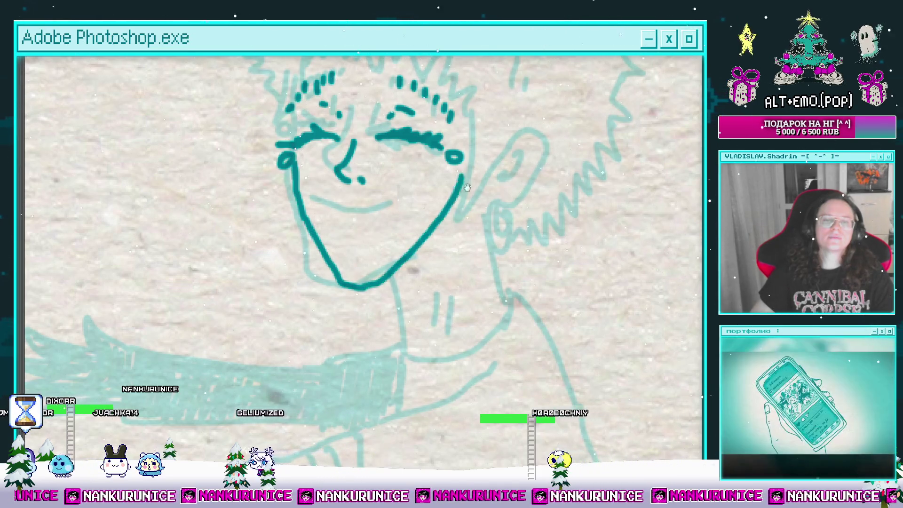
mouse_move(341, 223)
left_mouse_down()
mouse_move(380, 223)
mouse_move(444, 200)
mouse_move(411, 251)
left_mouse_up()
key("ctrl+z")
left_click(400, 234)
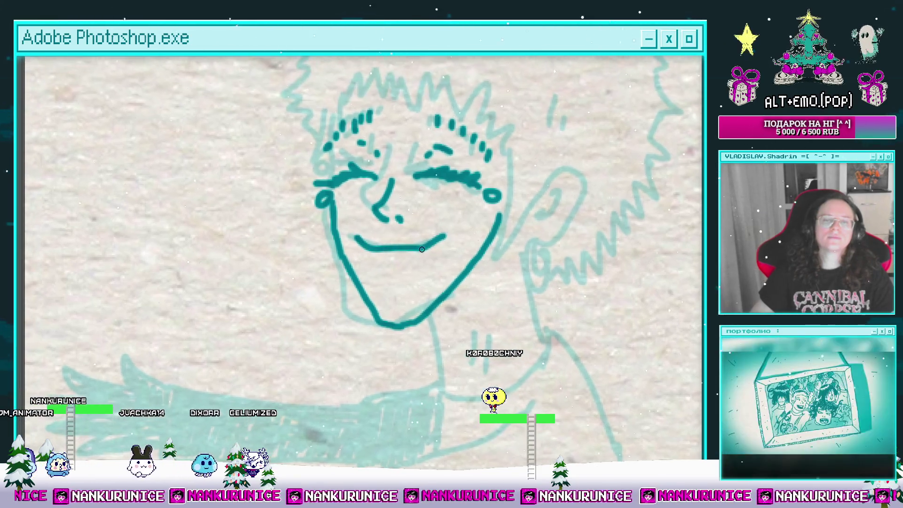
mouse_move(395, 184)
left_mouse_down()
mouse_move(387, 225)
mouse_move(367, 233)
left_mouse_up()
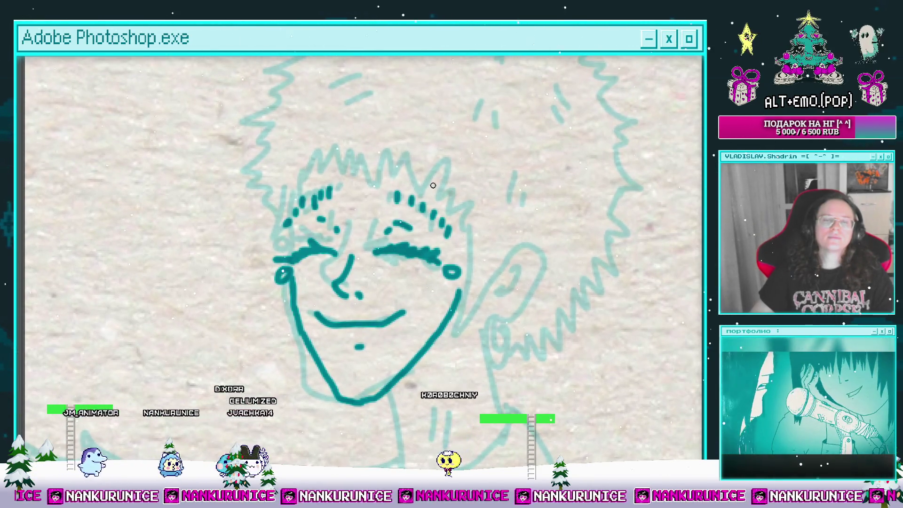
left_click_drag(458, 215, 466, 294)
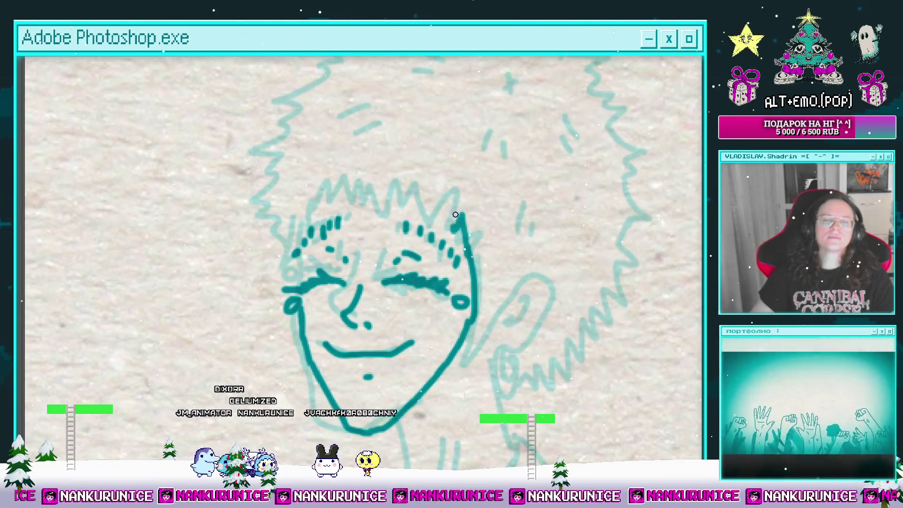
Ink the zigzag fringe, the ear with hoop earring and inner-ear detail, and start the outer hair.
mouse_move(455, 215)
left_mouse_down()
mouse_move(414, 214)
mouse_move(367, 173)
mouse_move(393, 168)
mouse_move(332, 172)
mouse_move(322, 221)
mouse_move(336, 193)
mouse_move(345, 244)
left_mouse_up()
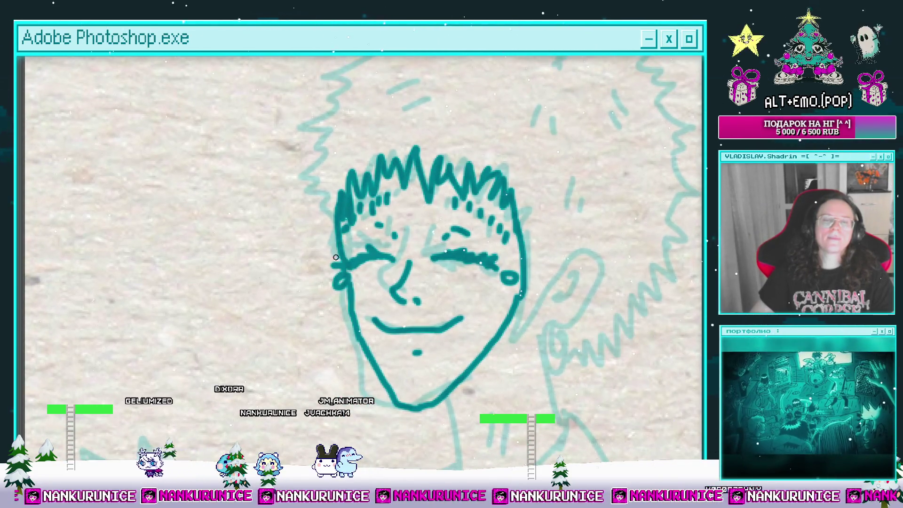
left_click_drag(423, 212, 386, 176)
mouse_move(464, 212)
left_mouse_down()
mouse_move(424, 177)
mouse_move(485, 226)
mouse_move(468, 251)
mouse_move(477, 231)
left_mouse_up()
mouse_move(482, 227)
left_mouse_down()
mouse_move(476, 254)
mouse_move(477, 246)
left_mouse_up()
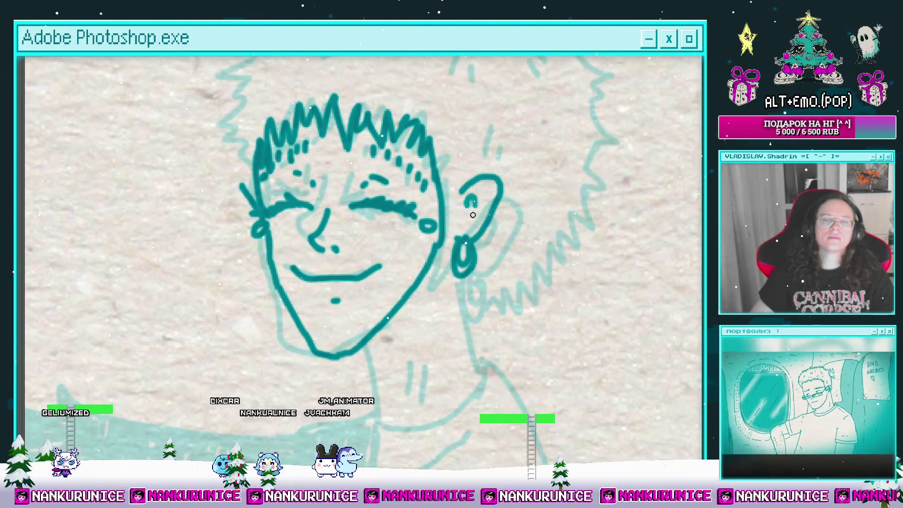
left_click_drag(475, 202, 466, 231)
left_click_drag(465, 230, 501, 220)
left_click_drag(493, 150, 470, 235)
left_click_drag(438, 155, 471, 188)
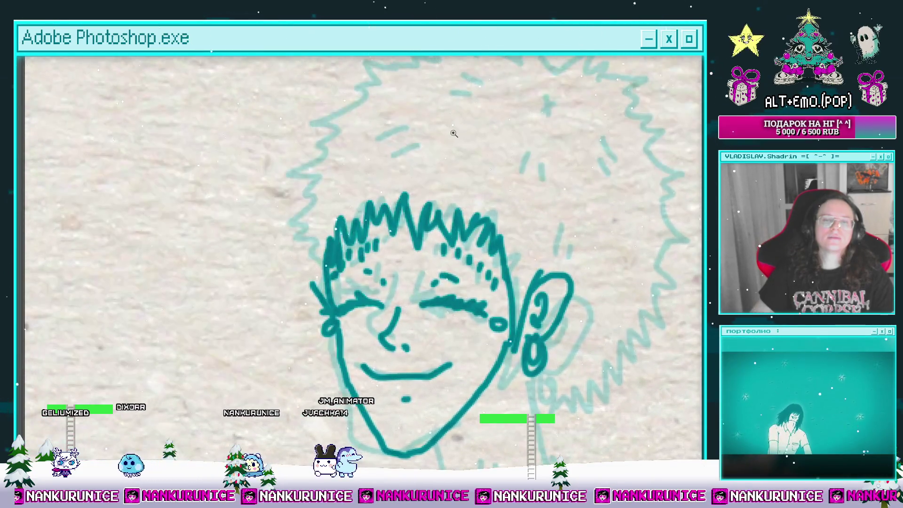
scroll(429, 202, "down", 2)
mouse_move(365, 101)
left_mouse_down()
mouse_move(401, 127)
mouse_move(374, 115)
mouse_move(335, 126)
left_mouse_up()
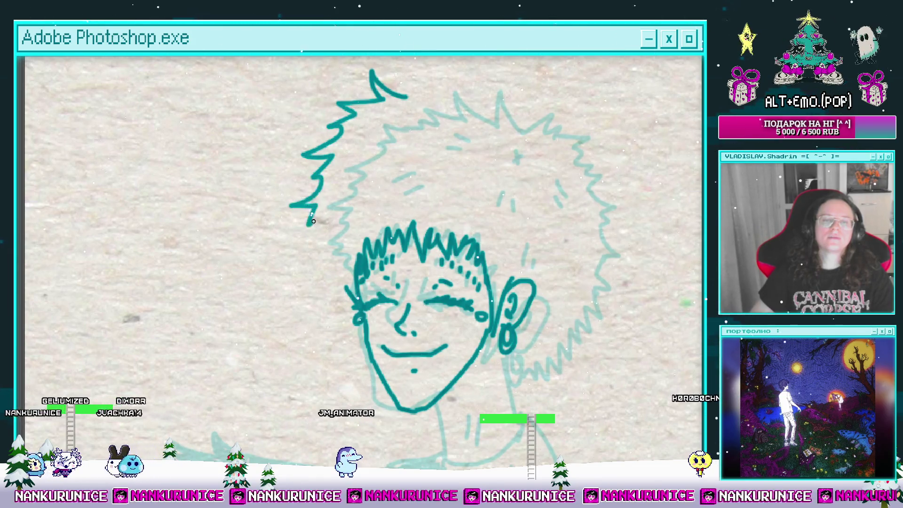
Ink a zigzag outer curl across the top of the hair and check it with the sketch hidden.
mouse_move(343, 293)
left_mouse_down()
mouse_move(315, 313)
mouse_move(294, 283)
mouse_move(327, 282)
mouse_move(309, 346)
left_mouse_up()
left_click_drag(305, 101, 426, 123)
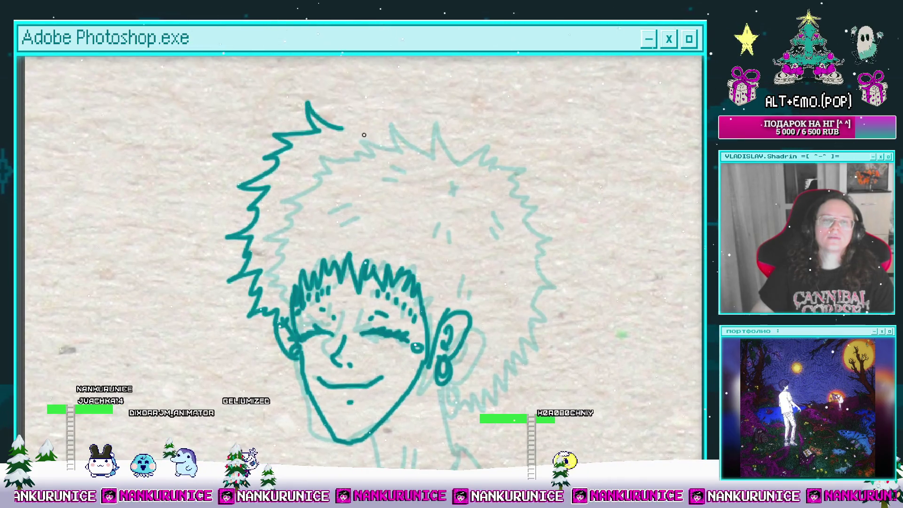
key("ctrl+minus")
key("ctrl+comma")
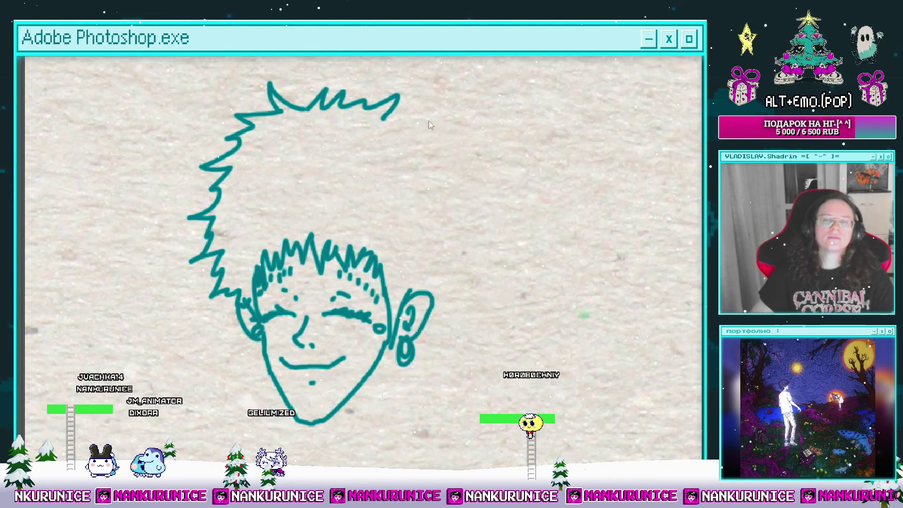
key("Tab")
key("Tab")
key("ctrl+plus")
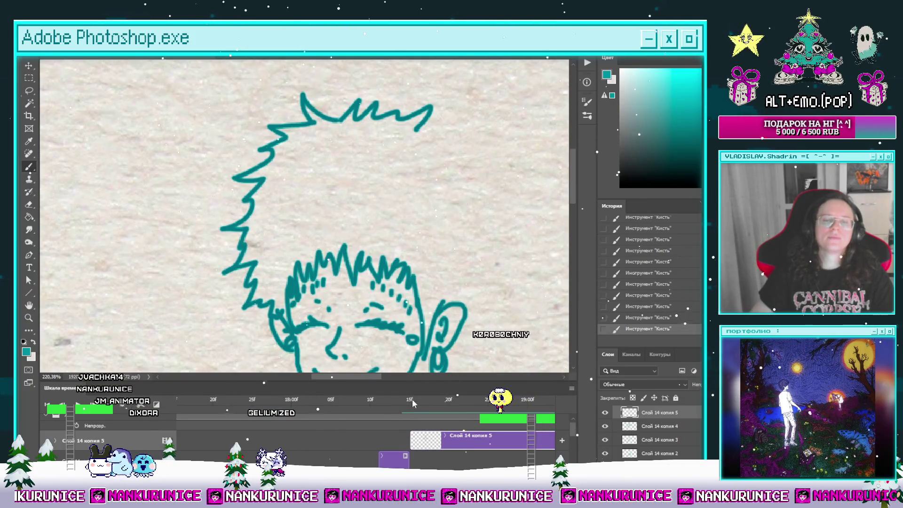
Jump to frame 15f and toggle the rough sketch to compare the linework.
left_click(409, 399)
left_click_drag(472, 240, 403, 230)
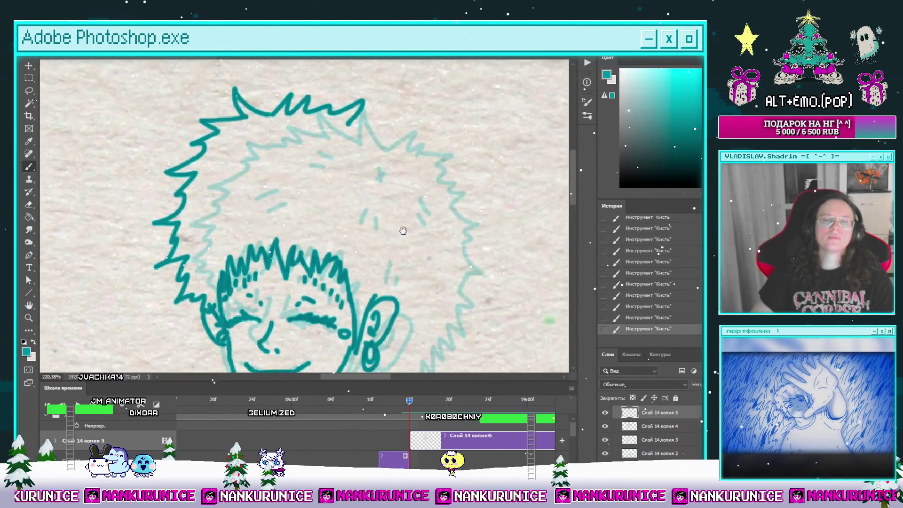
mouse_move(413, 152)
left_mouse_down()
mouse_move(429, 125)
mouse_move(432, 147)
left_mouse_up()
key("Tab")
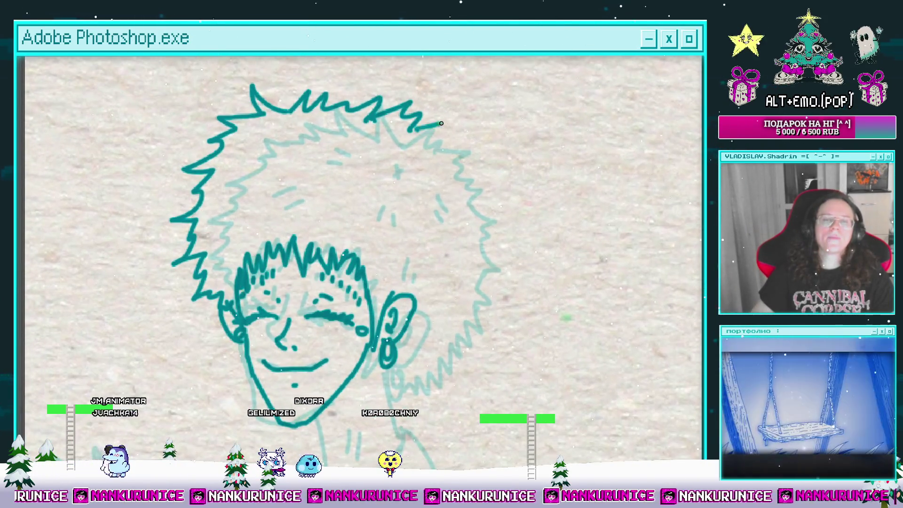
key("Tab")
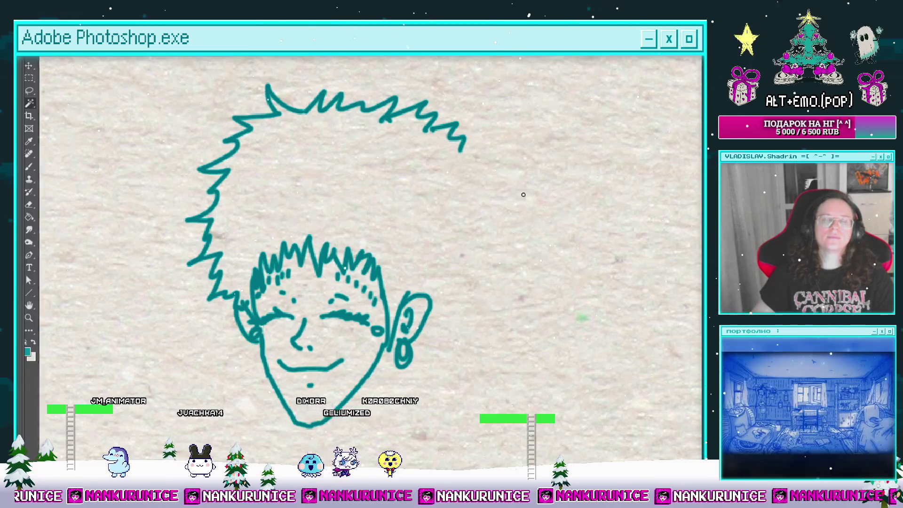
left_click(642, 329)
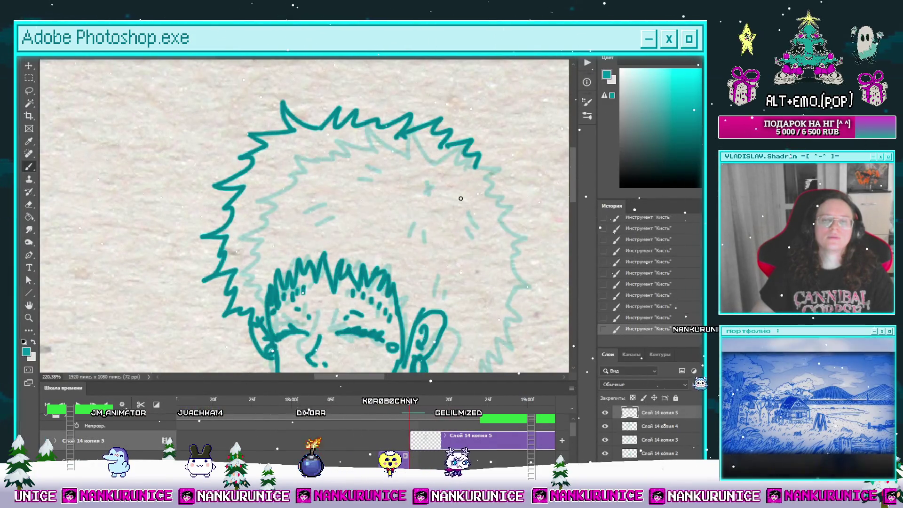
key("Tab")
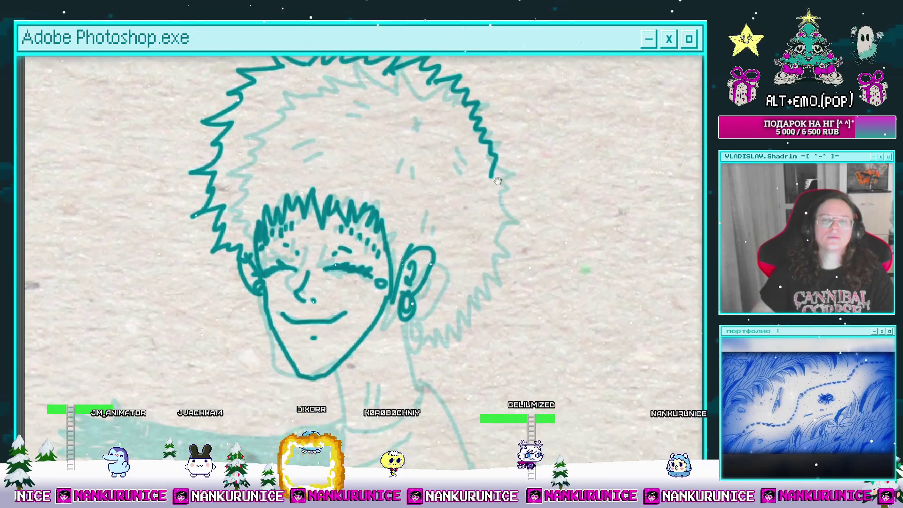
scroll(484, 181, "down", 2)
Ink a zigzag curl down the hair's right side, enlarge the brush, and add a short strand stroke.
mouse_move(499, 198)
left_mouse_down()
mouse_move(419, 323)
mouse_move(467, 202)
left_mouse_up()
scroll(453, 154, "up", 6)
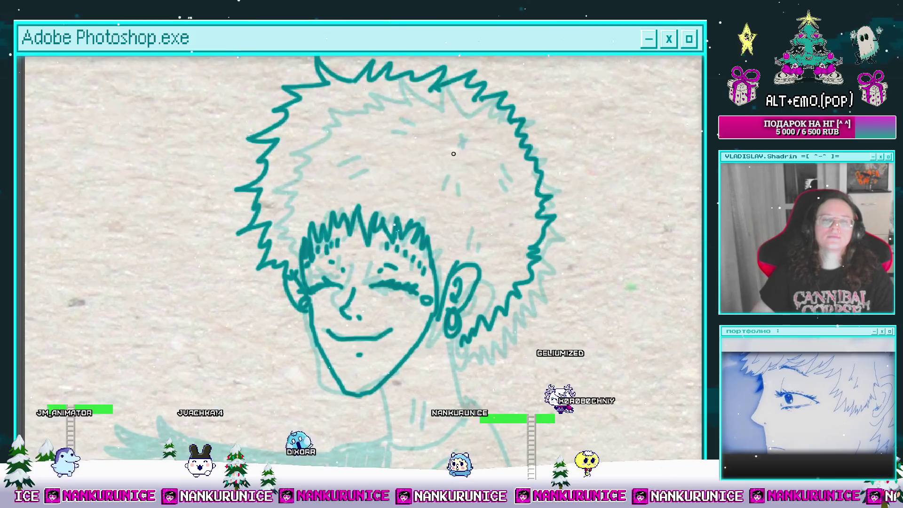
key("bracketright")
key("bracketright")
key("bracketright")
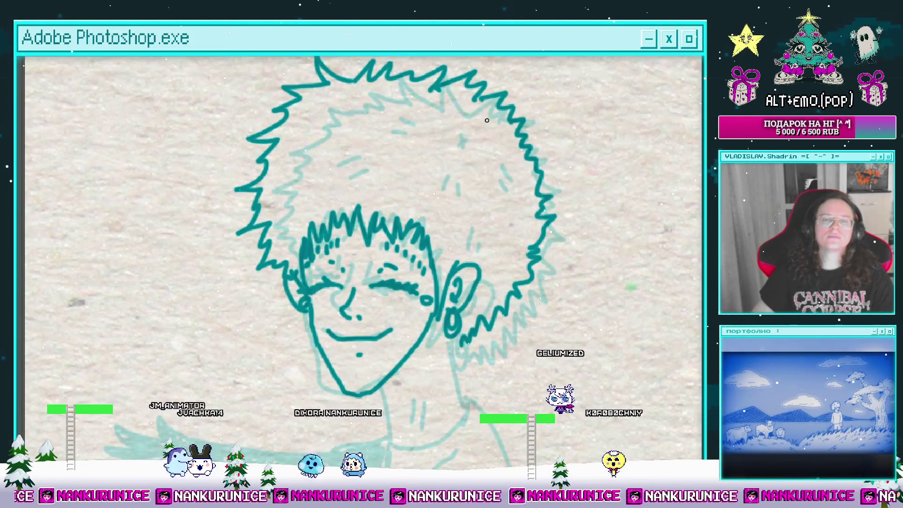
left_click_drag(473, 126, 495, 137)
scroll(506, 134, "up", 3)
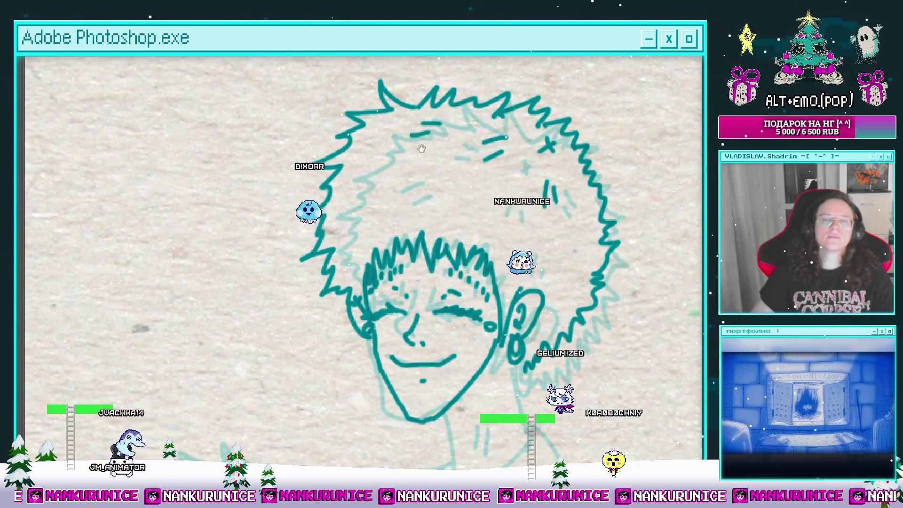
scroll(432, 128, "down", 1)
scroll(427, 164, "right", 1)
left_click_drag(428, 169, 421, 188)
scroll(425, 186, "down", 5)
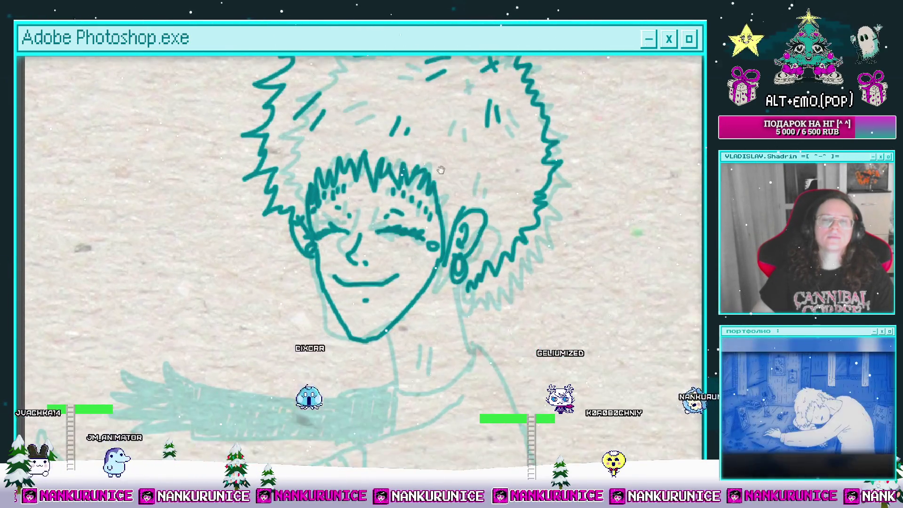
Ink the neck lines from chin to collar and below the ear.
left_click_drag(402, 225, 412, 269)
left_click_drag(467, 181, 479, 235)
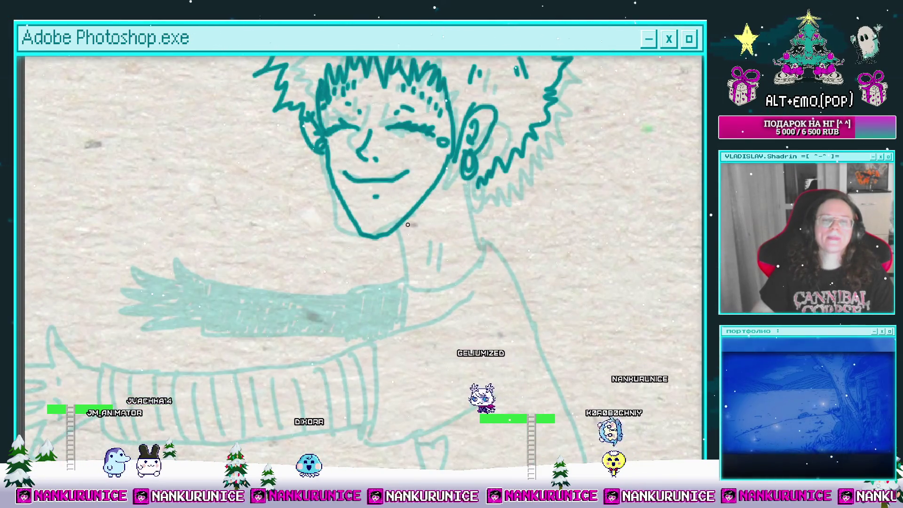
scroll(479, 237, "down", 1)
left_click_drag(455, 168, 451, 217)
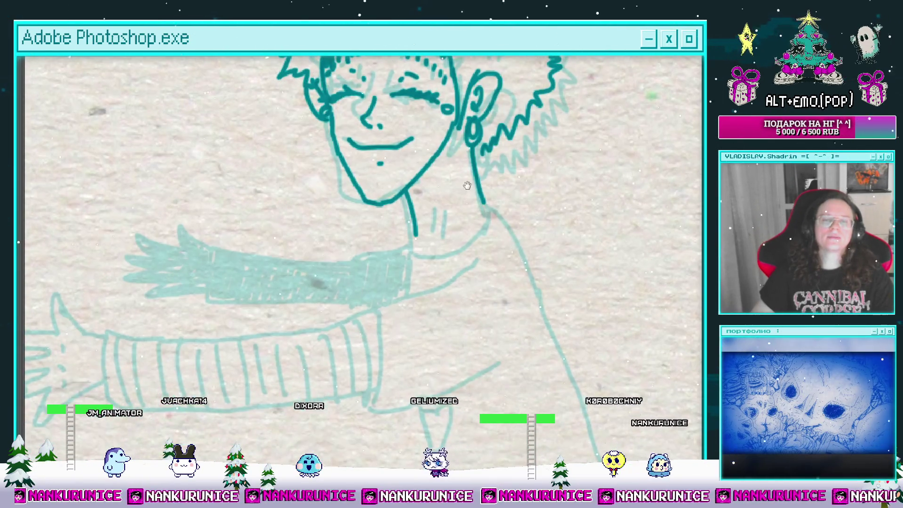
scroll(447, 218, "down", 1)
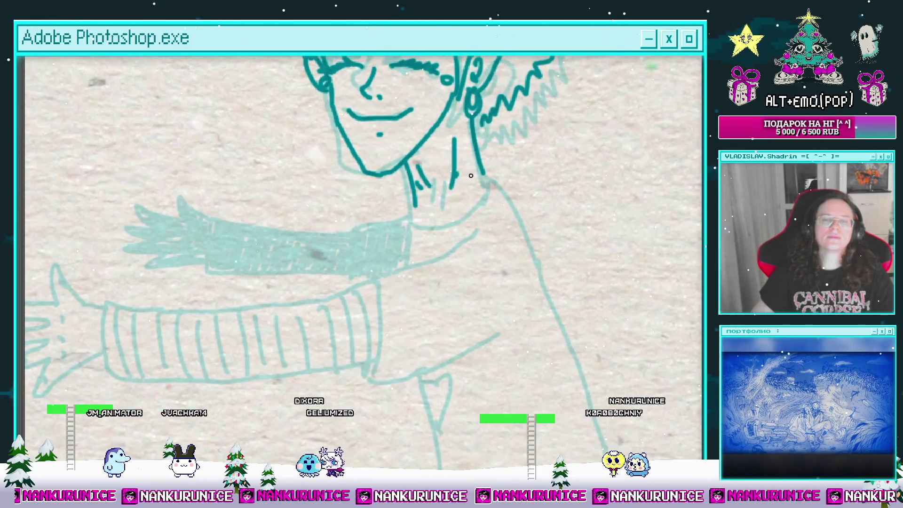
mouse_move(487, 176)
left_mouse_down()
mouse_move(497, 168)
mouse_move(470, 203)
mouse_move(427, 197)
left_mouse_up()
left_click(469, 206, "alt")
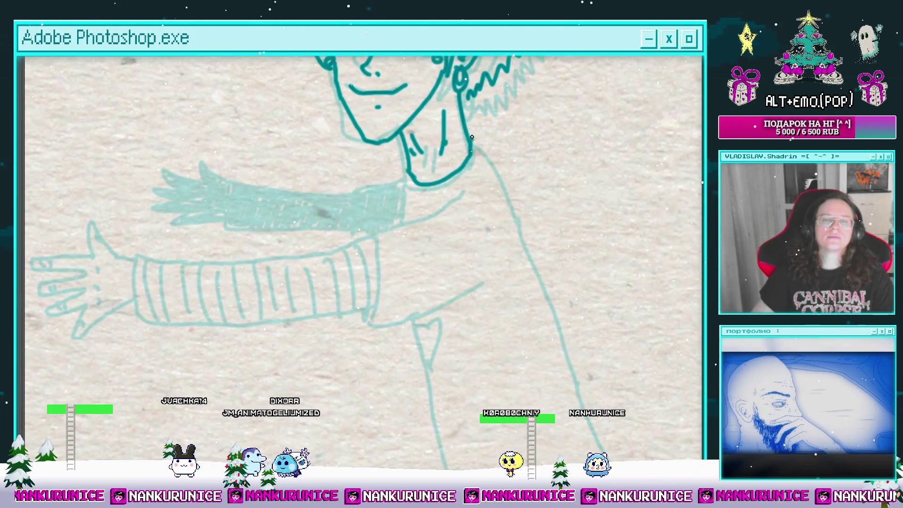
mouse_move(390, 143)
left_mouse_down()
mouse_move(478, 159)
mouse_move(551, 341)
mouse_move(540, 313)
left_mouse_up()
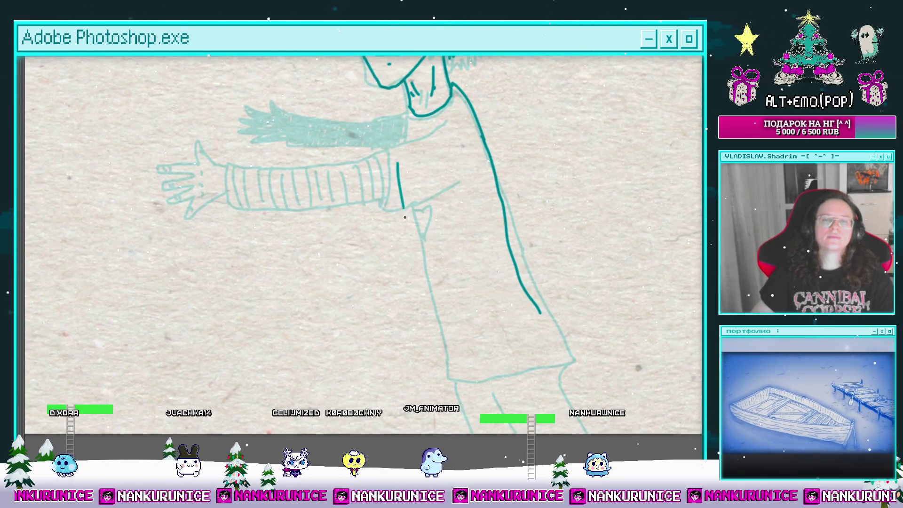
Extend the torso's left edge down, erase the stray bottom stroke, and hook the arm line's end.
left_click_drag(404, 217, 428, 347)
key("e")
left_click_drag(505, 338, 430, 340)
key("b")
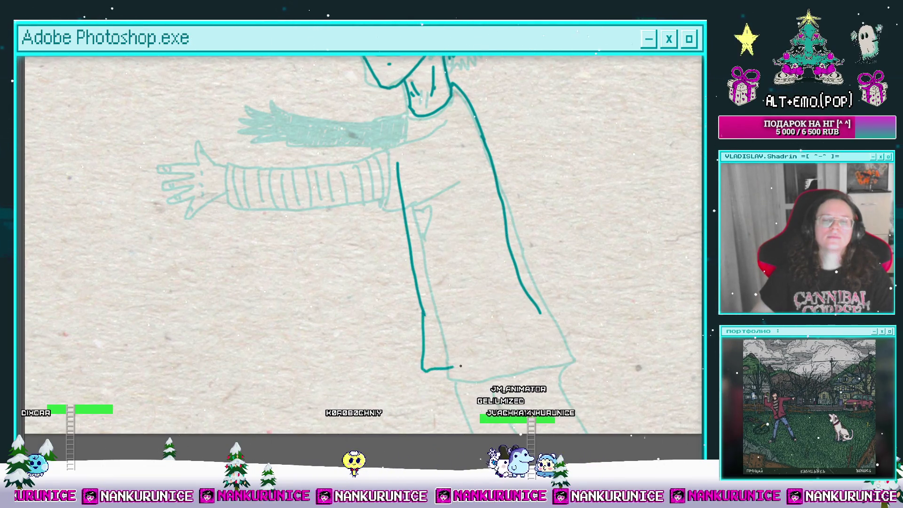
left_click_drag(479, 210, 527, 274)
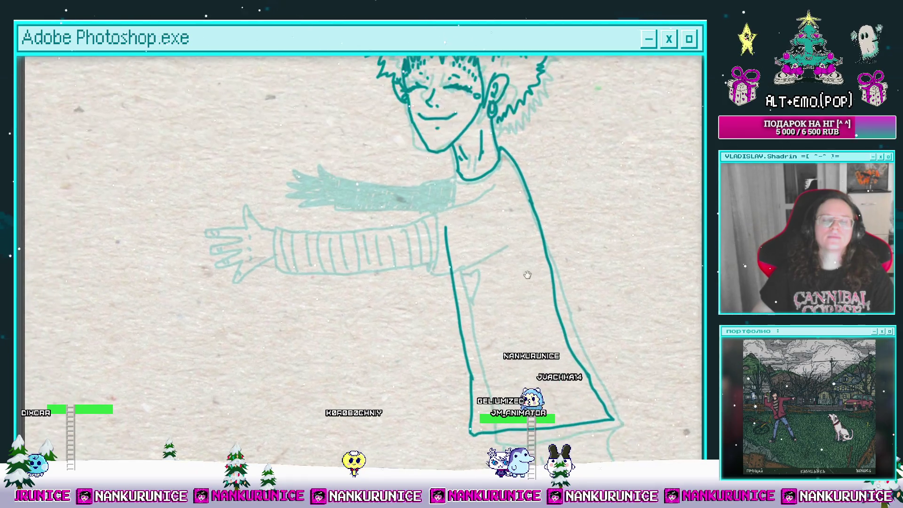
mouse_move(470, 213)
left_mouse_down()
mouse_move(506, 236)
mouse_move(494, 249)
left_mouse_up()
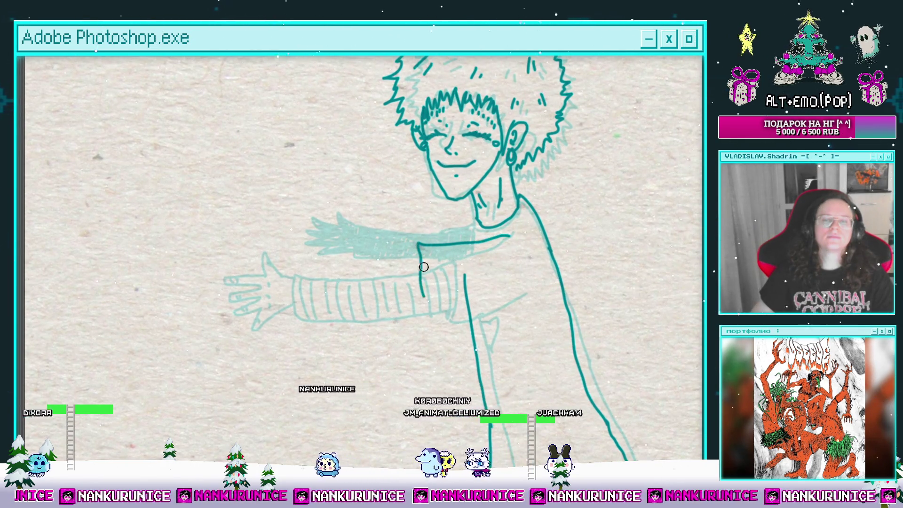
mouse_move(509, 297)
left_mouse_down()
mouse_move(510, 306)
mouse_move(485, 248)
left_mouse_up()
Ink the upper and lower lines of the outstretched arm and close the sleeve end.
left_click(485, 249)
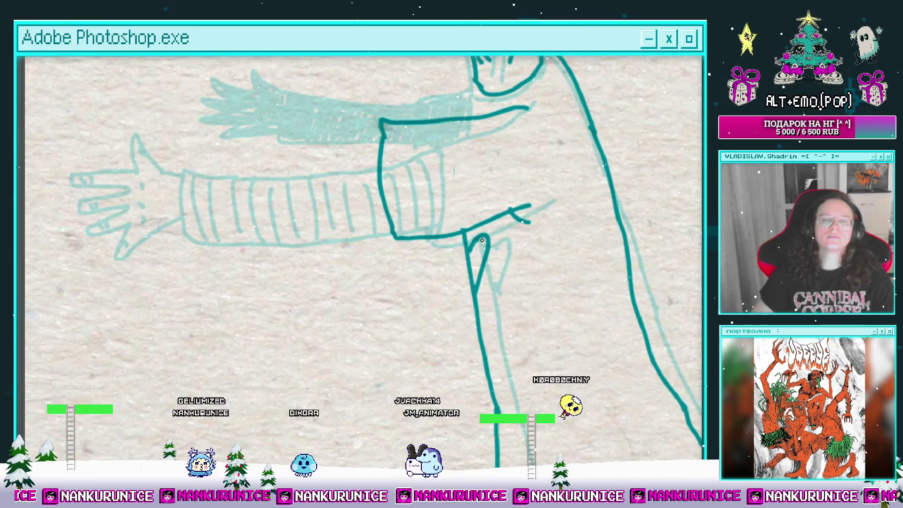
key("ctrl+minus")
key("ctrl+minus")
key("ctrl+plus")
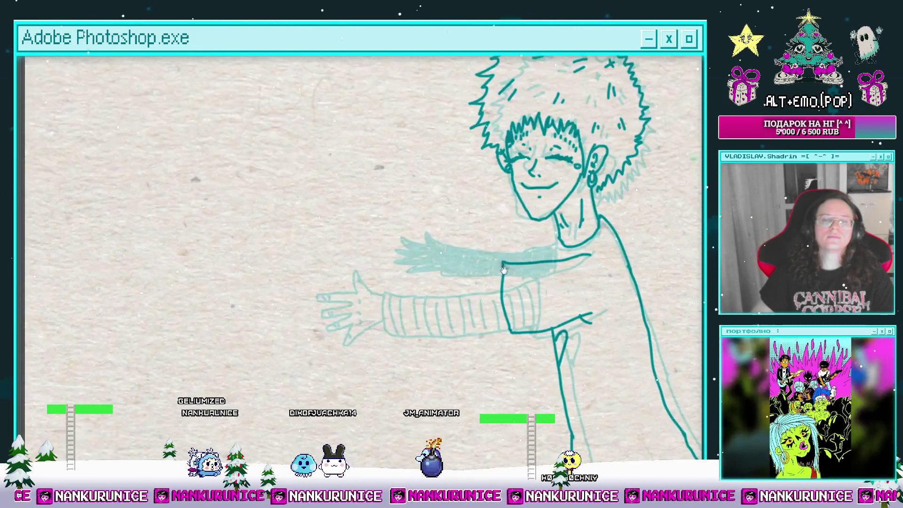
left_click_drag(485, 258, 410, 253)
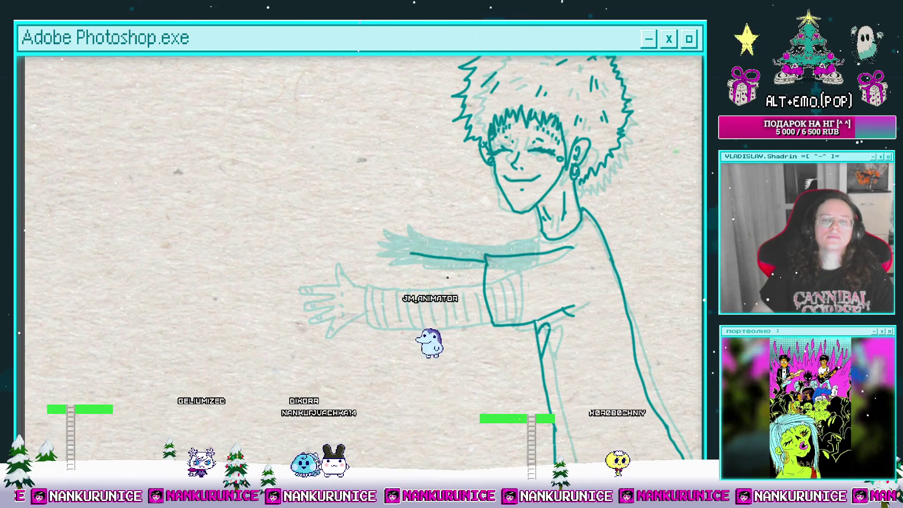
left_click_drag(489, 308, 400, 289)
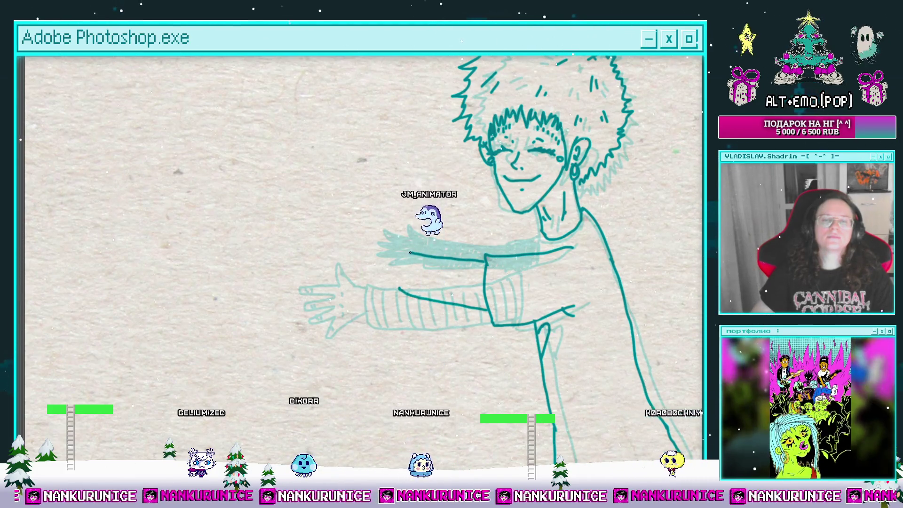
mouse_move(409, 253)
left_mouse_down()
mouse_move(364, 261)
mouse_move(400, 289)
left_mouse_up()
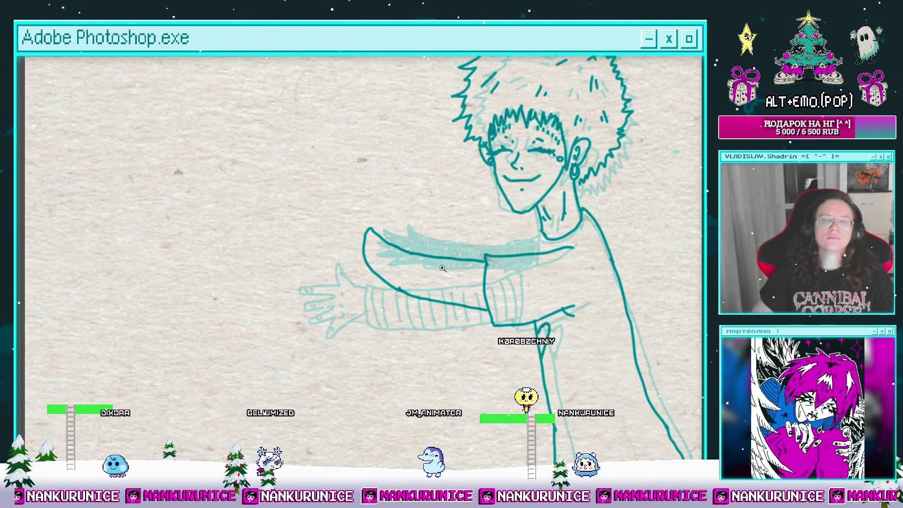
scroll(452, 226, "up", 3)
mouse_move(465, 269)
left_mouse_down()
mouse_move(469, 296)
mouse_move(482, 268)
left_mouse_up()
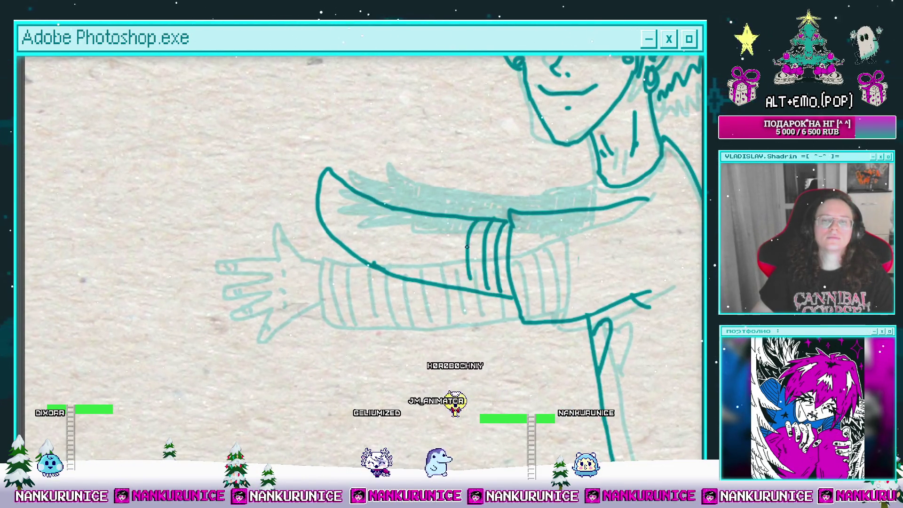
Draw four vertical stripes across the sleeve cuff.
left_click_drag(475, 222, 512, 223)
left_click_drag(517, 220, 506, 279)
mouse_move(500, 221)
left_mouse_down()
mouse_move(491, 283)
mouse_move(470, 278)
mouse_move(487, 266)
left_mouse_up()
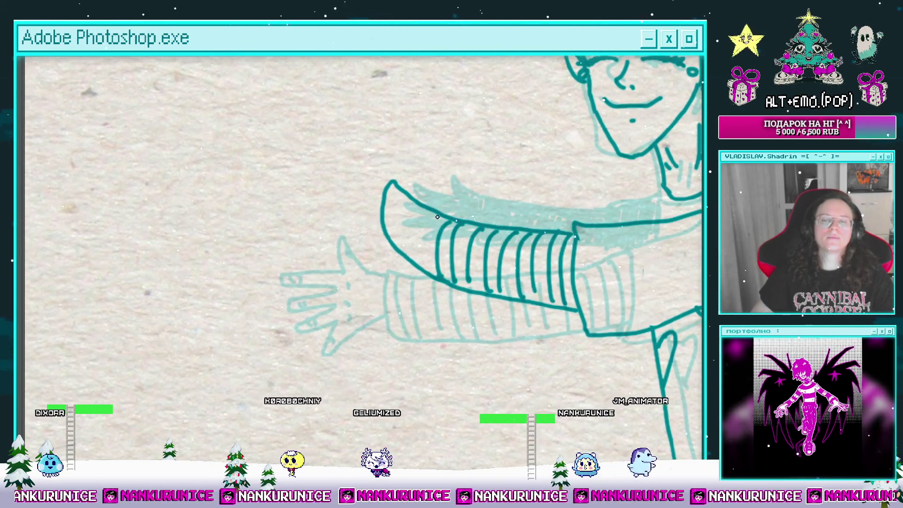
left_click_drag(436, 250, 462, 282)
left_click_drag(443, 238, 439, 283)
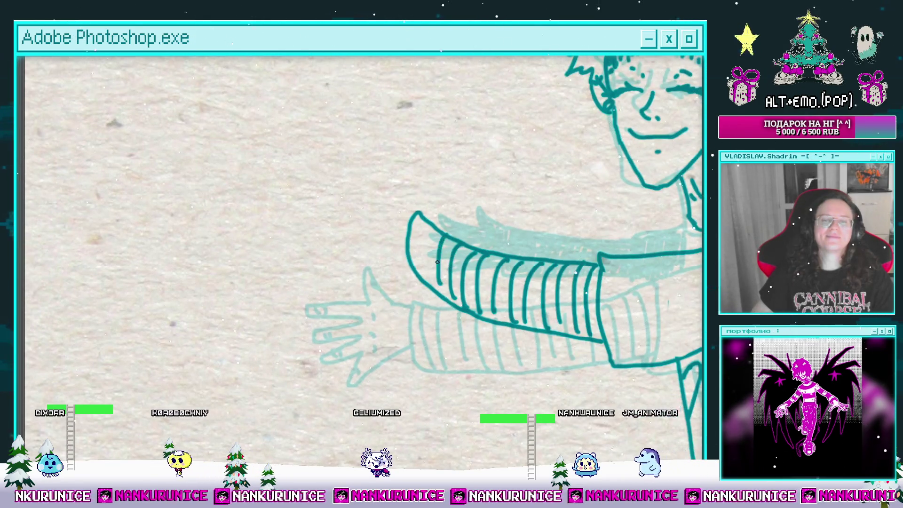
scroll(425, 253, "down", 3)
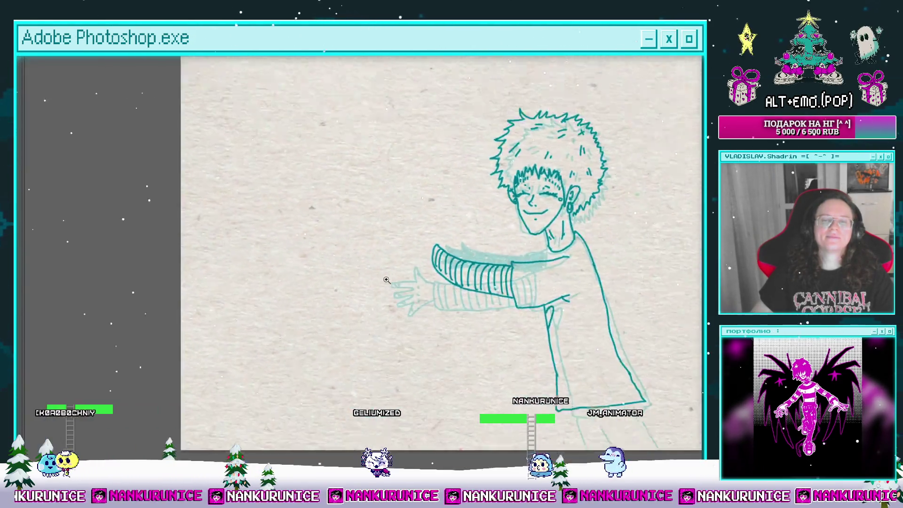
scroll(385, 280, "up", 5)
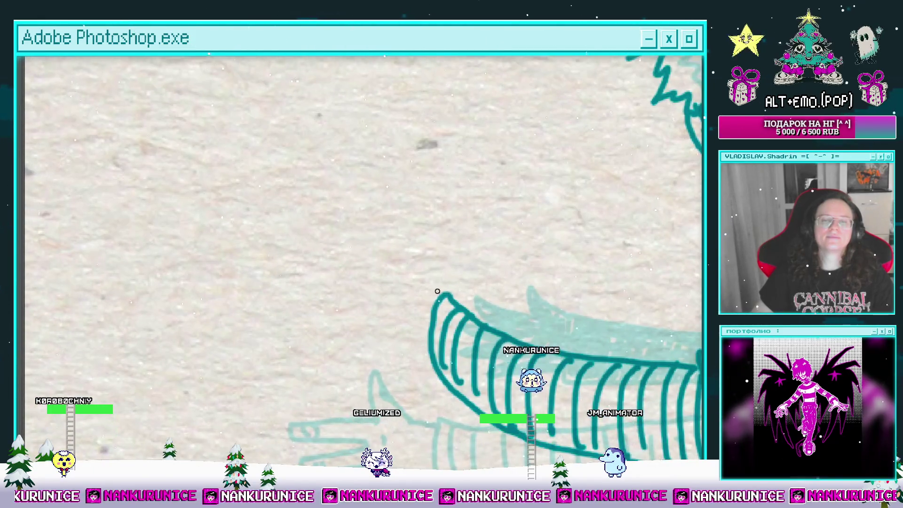
Ink a hooked stroke from the cuff tip and outline the open hand's palm.
mouse_move(436, 284)
left_mouse_down()
mouse_move(427, 242)
mouse_move(410, 279)
left_mouse_up()
scroll(410, 279, "left", 2)
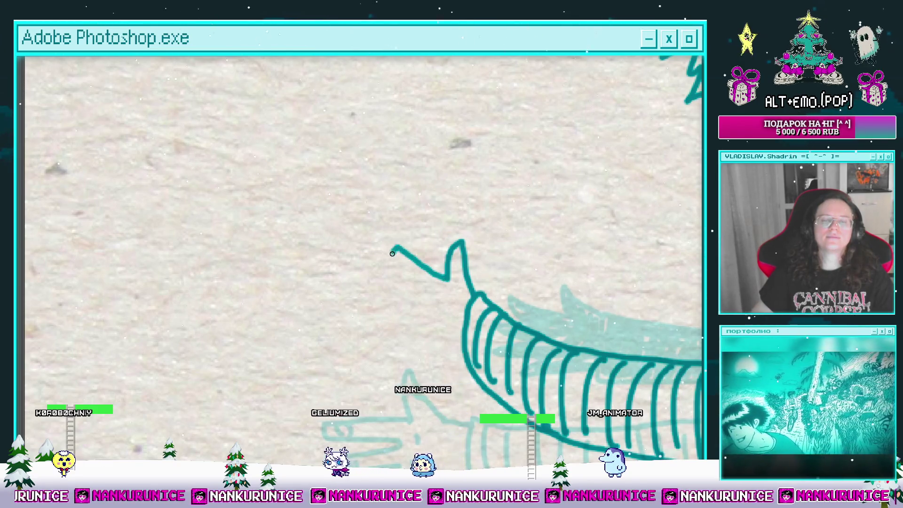
left_click_drag(392, 254, 420, 284)
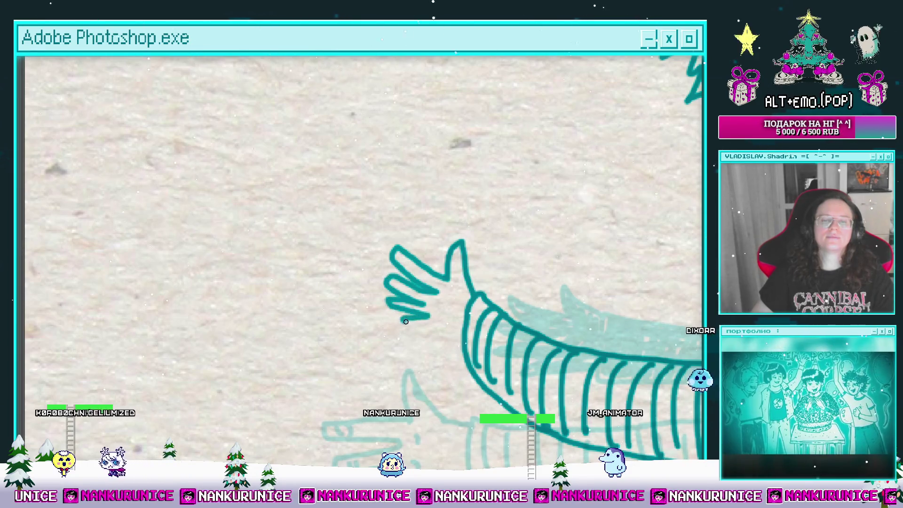
scroll(422, 267, "down", 3)
scroll(422, 266, "right", 3)
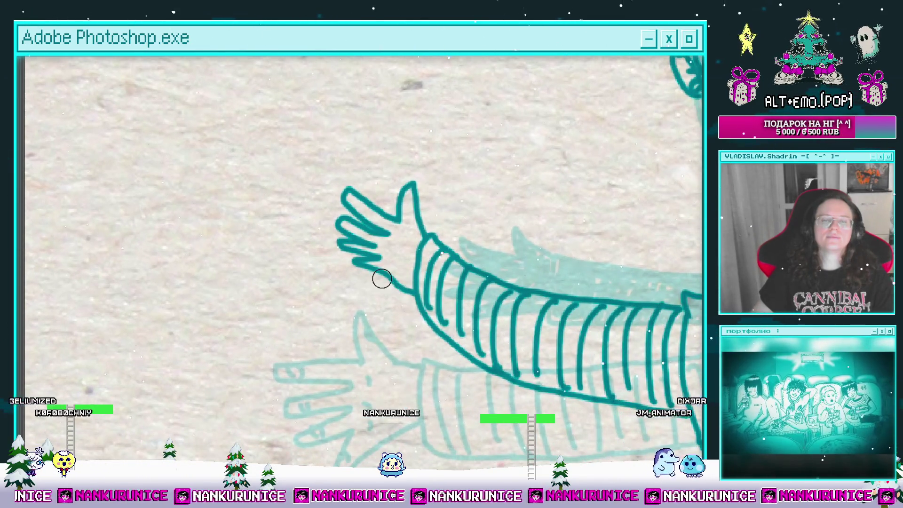
left_click_drag(353, 263, 413, 297)
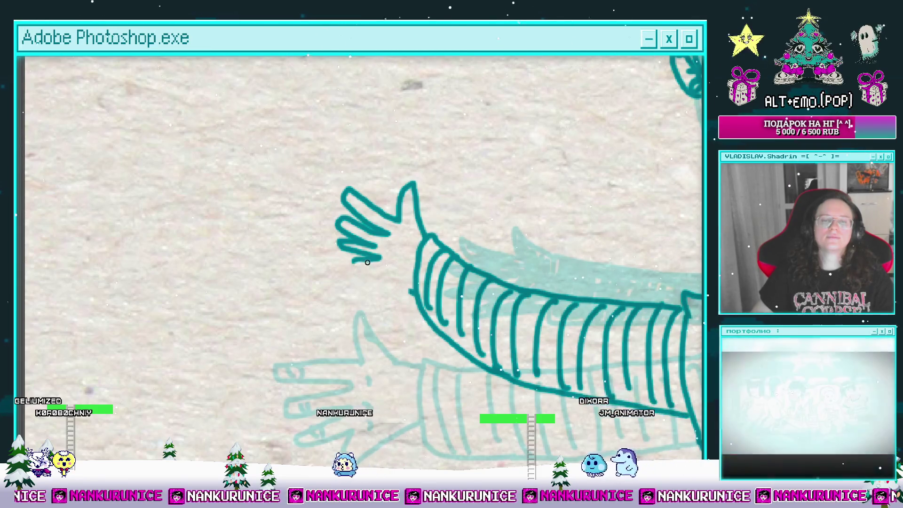
Zoom and pan the view to frame the character's face and striped arm.
scroll(439, 257, "down", 3)
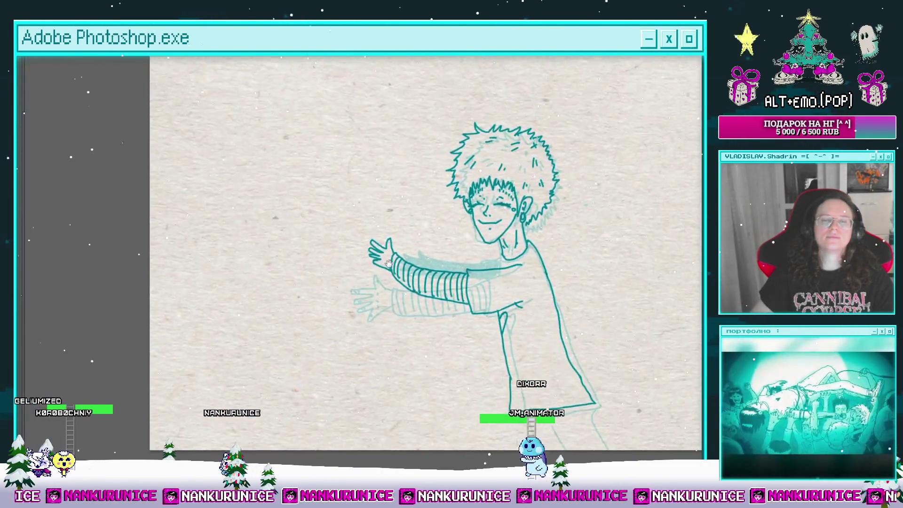
scroll(438, 256, "up", 3)
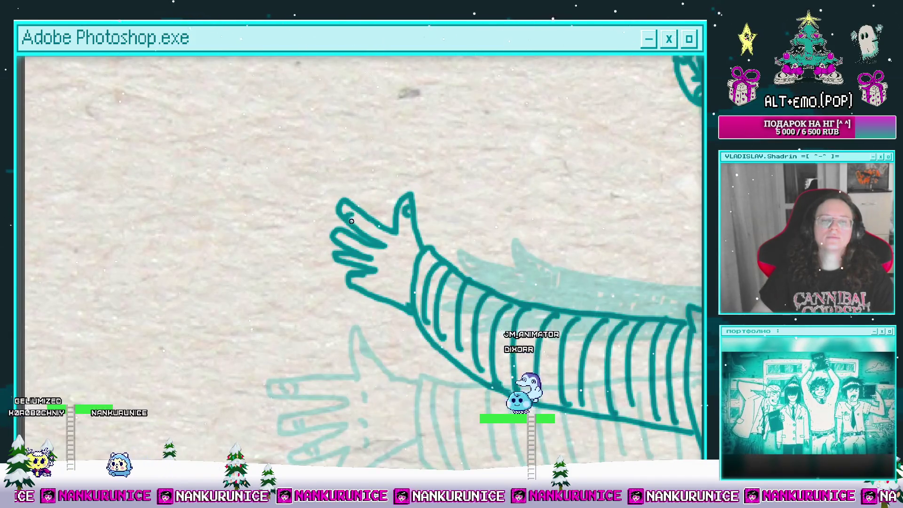
scroll(357, 225, "down", 1)
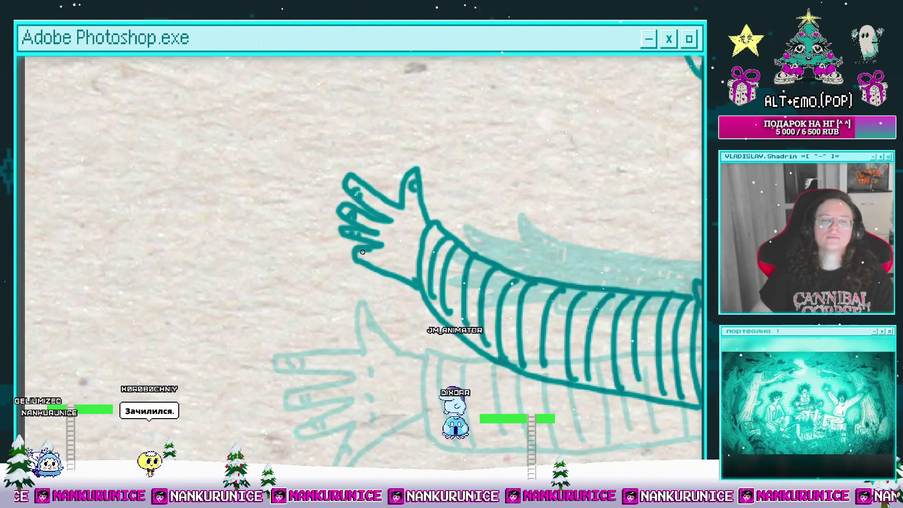
scroll(453, 218, "down", 2)
scroll(453, 218, "down", 1)
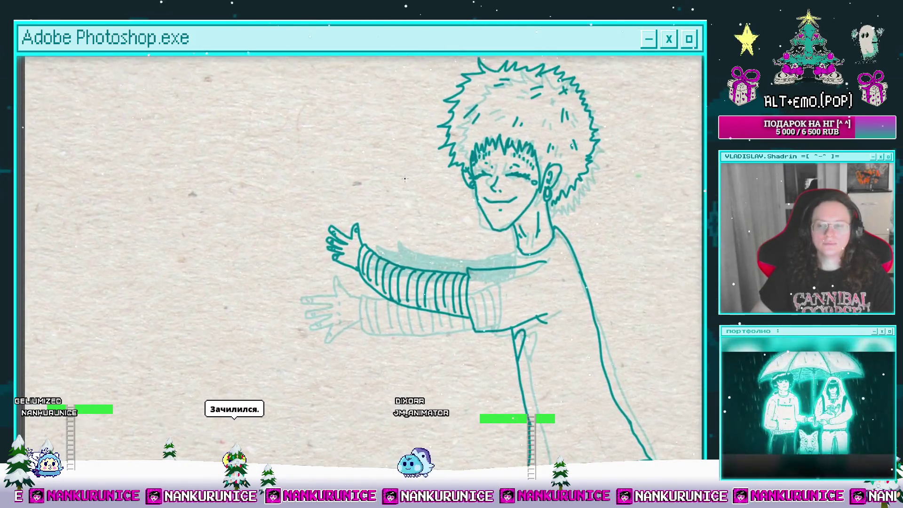
scroll(438, 245, "up", 2)
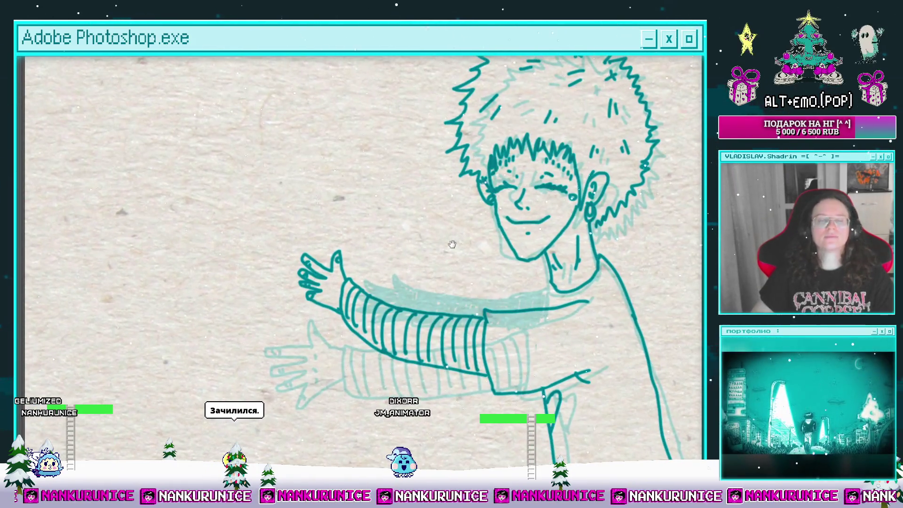
left_click_drag(437, 245, 453, 218)
Zoom in along the arm and paint the sleeve cuff's left edge and dark teal shading.
left_click(490, 252)
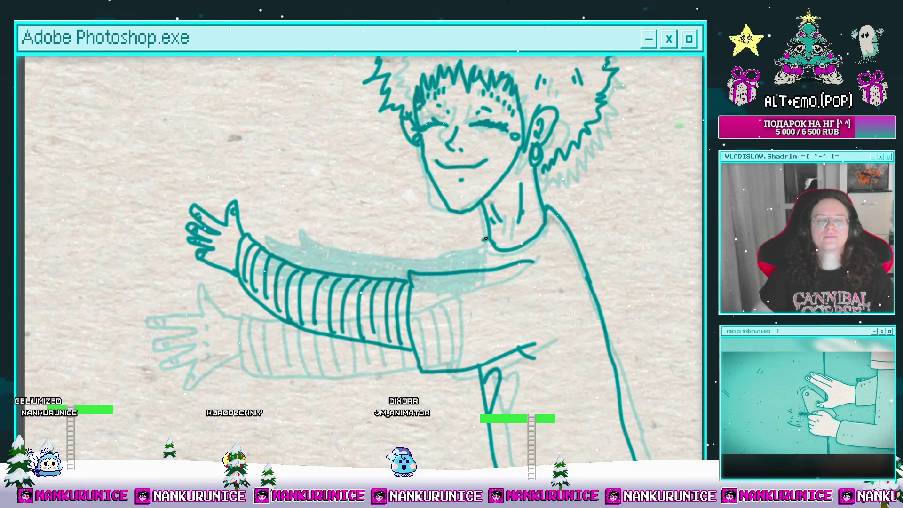
left_click_drag(479, 262, 502, 244)
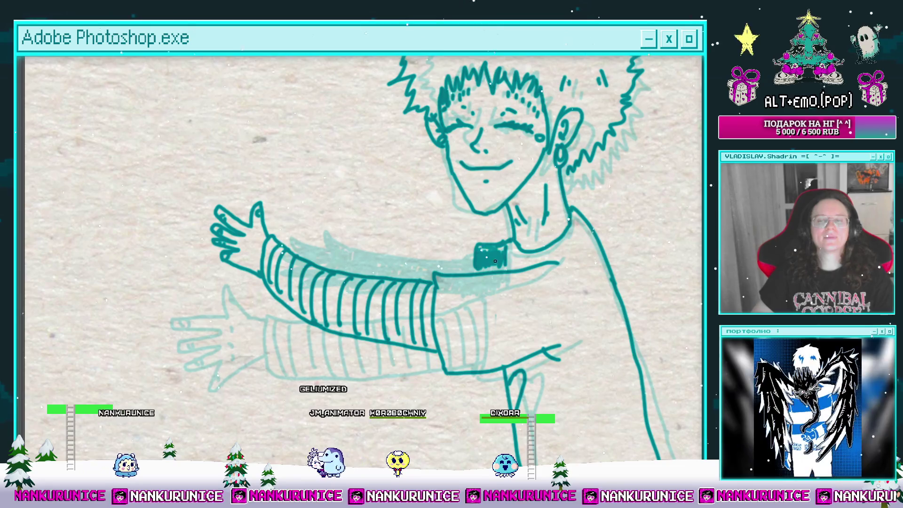
mouse_move(486, 253)
left_mouse_down()
mouse_move(546, 261)
mouse_move(447, 249)
left_mouse_up()
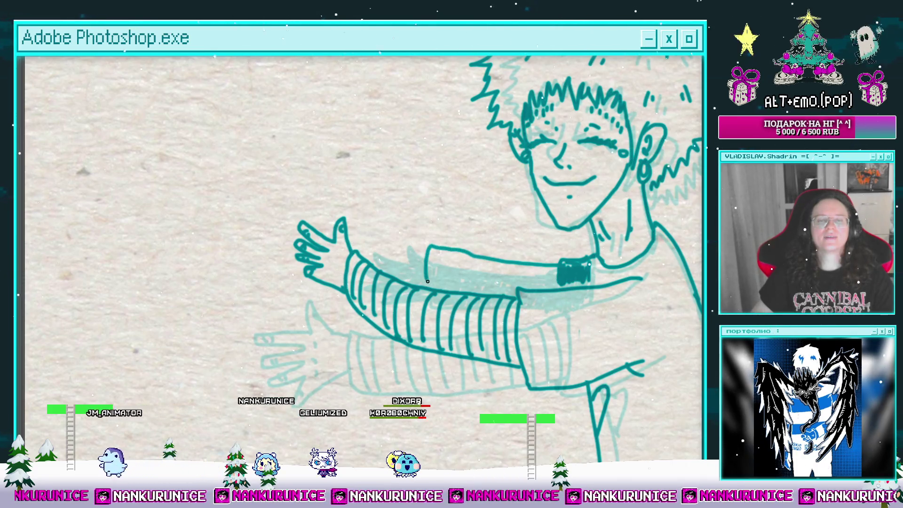
left_click_drag(432, 252, 429, 271)
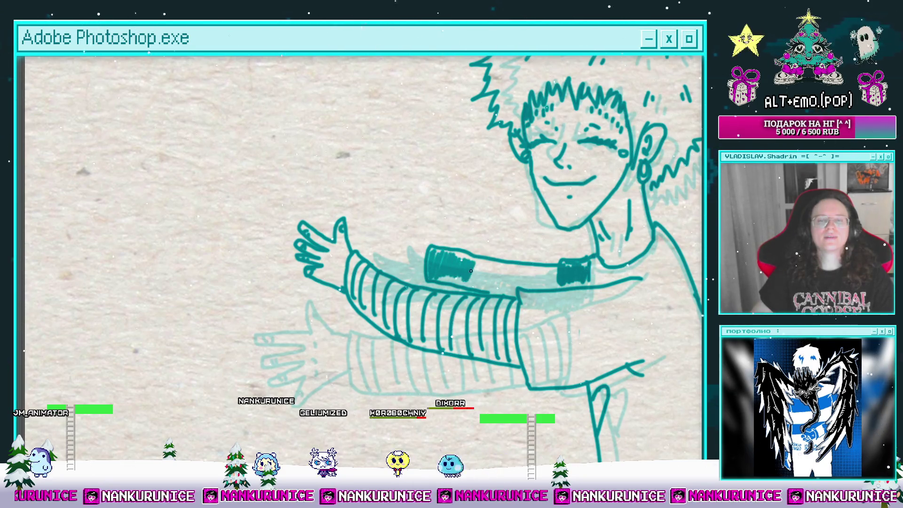
mouse_move(471, 271)
left_mouse_down()
mouse_move(508, 287)
mouse_move(548, 270)
left_mouse_up()
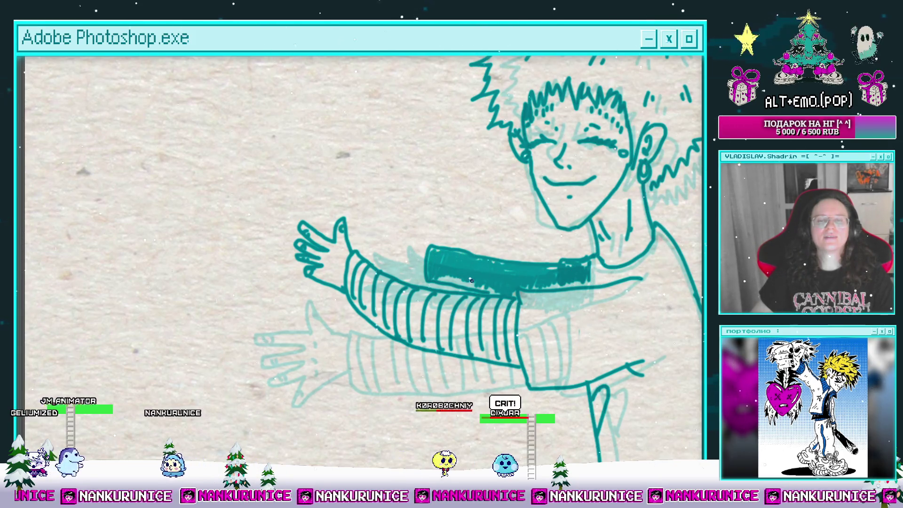
Enlarge the brush and lay heavy dark teal strokes rising from the sleeve top.
left_click_drag(419, 242, 466, 258)
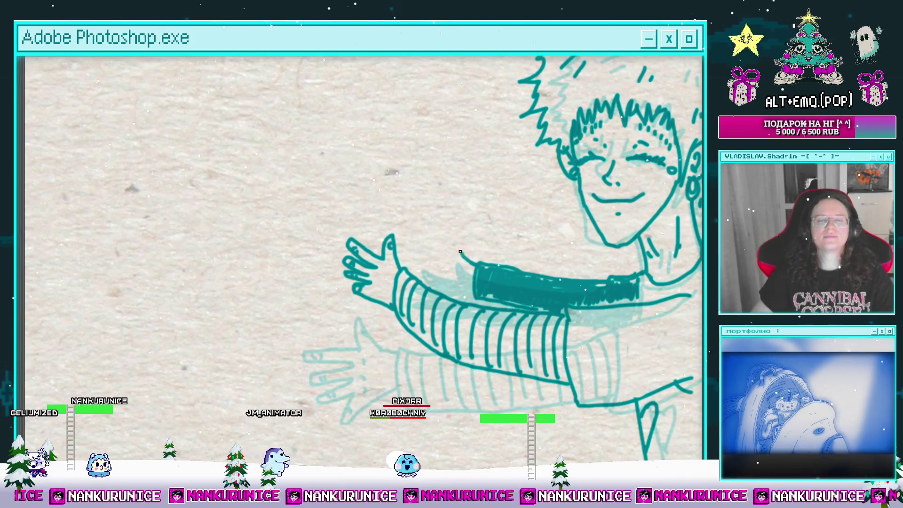
key("bracketright")
key("bracketright")
key("bracketright")
mouse_move(466, 257)
left_mouse_down()
mouse_move(456, 232)
mouse_move(446, 258)
mouse_move(418, 263)
left_mouse_up()
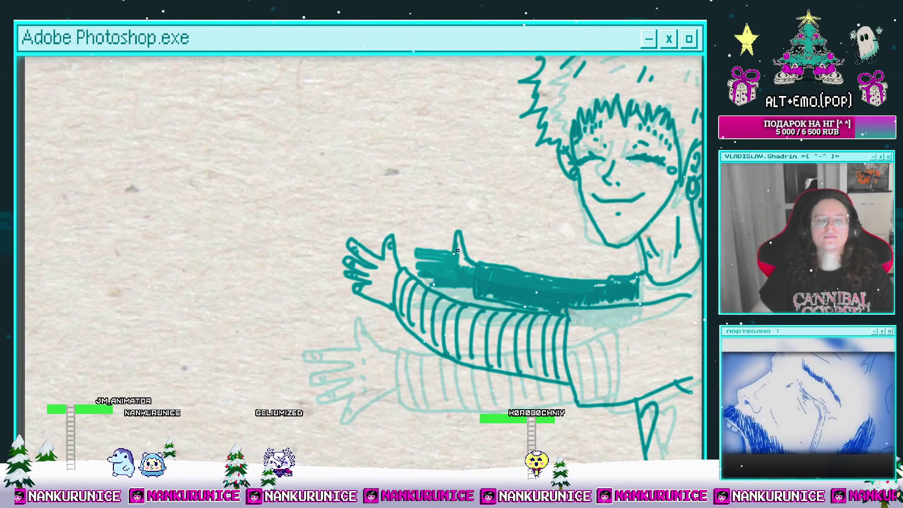
scroll(468, 250, "down", 3)
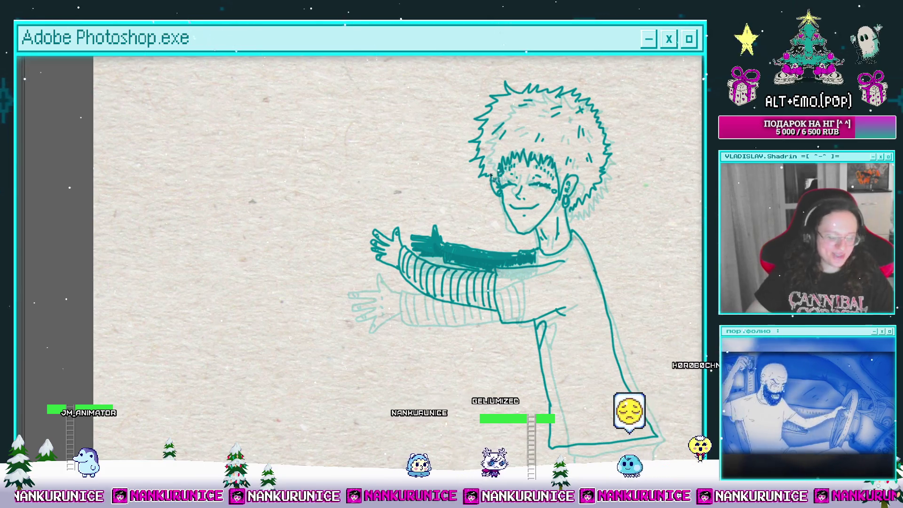
Zoom and pan the view down onto the shirt's hem.
scroll(530, 217, "down", 2)
scroll(530, 216, "down", 5)
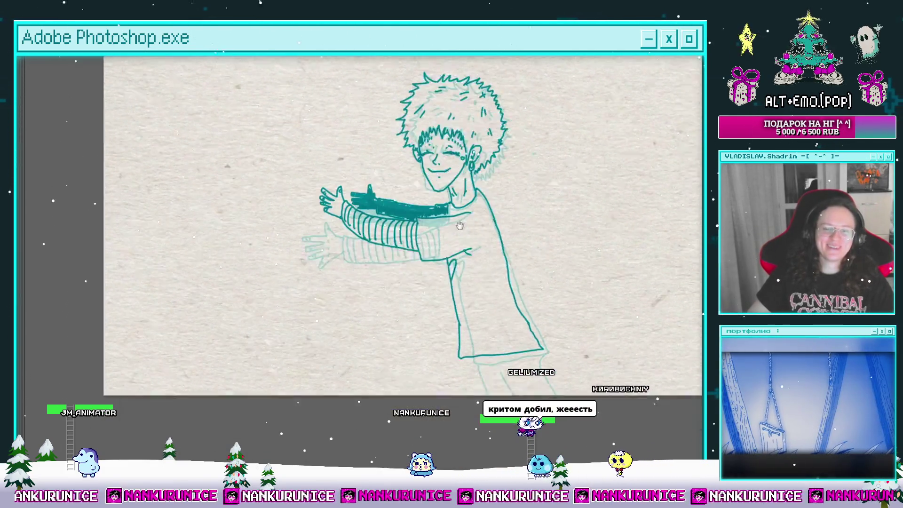
scroll(466, 274, "up", 4)
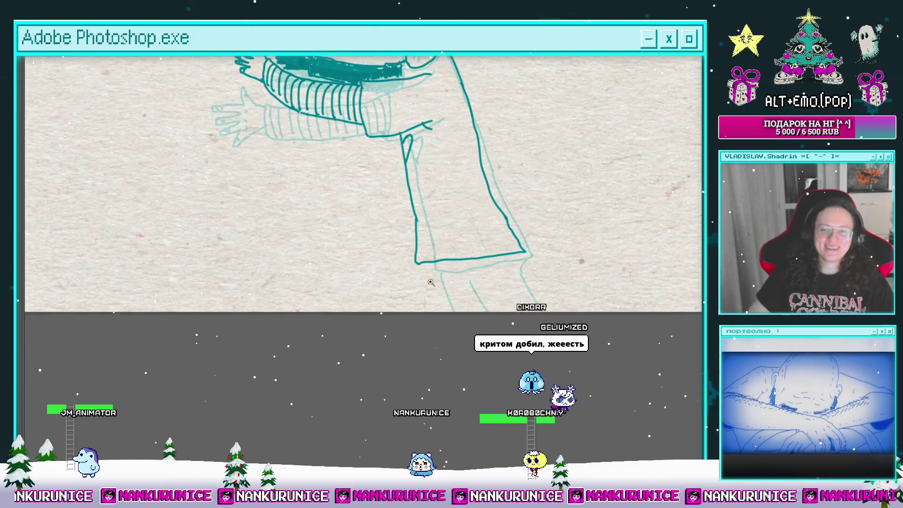
scroll(423, 226, "up", 3)
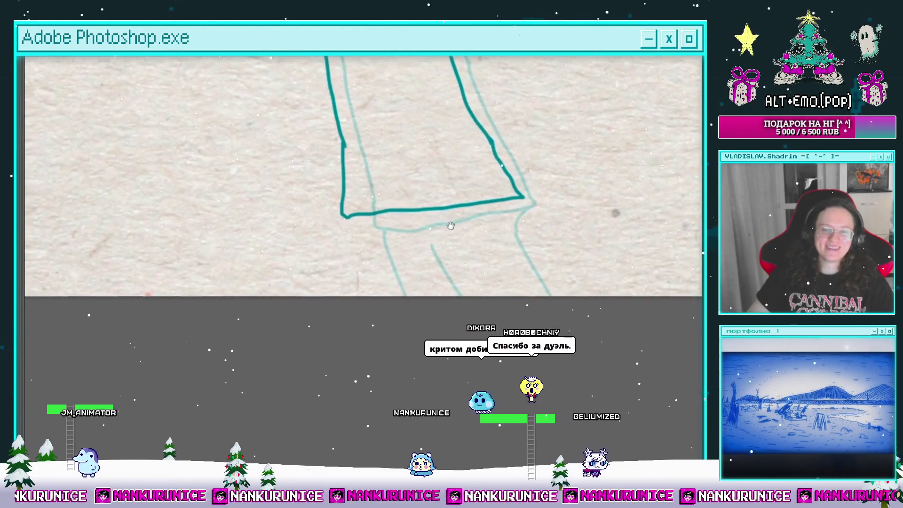
left_click_drag(390, 217, 409, 232)
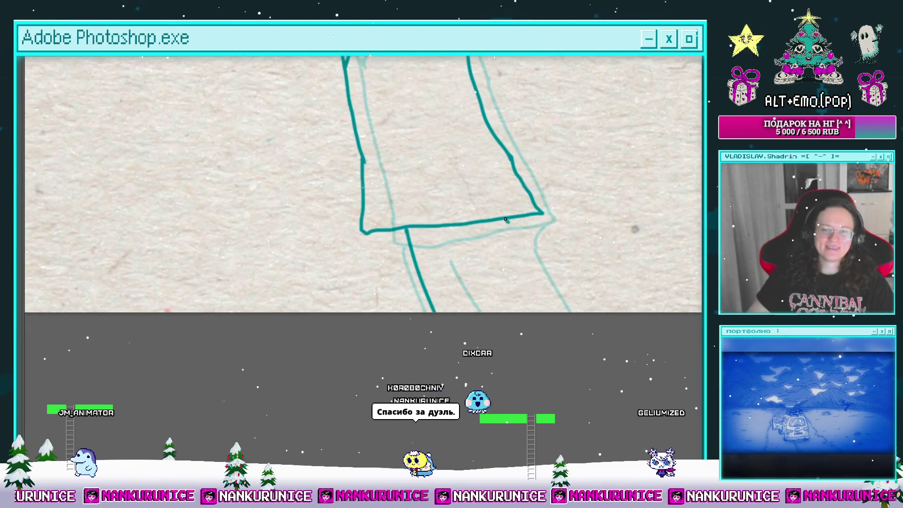
scroll(381, 234, "down", 5)
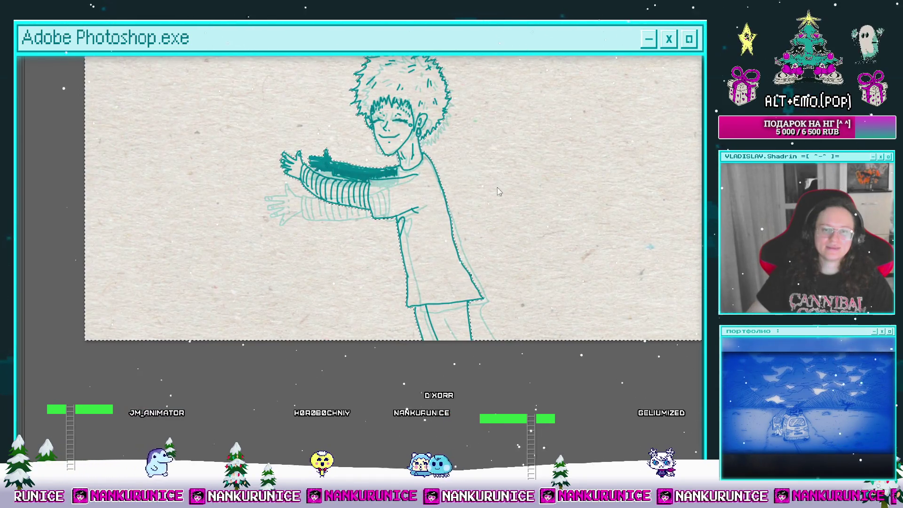
Merge layer Слой 15 down into the frame layer beneath it.
key("Tab")
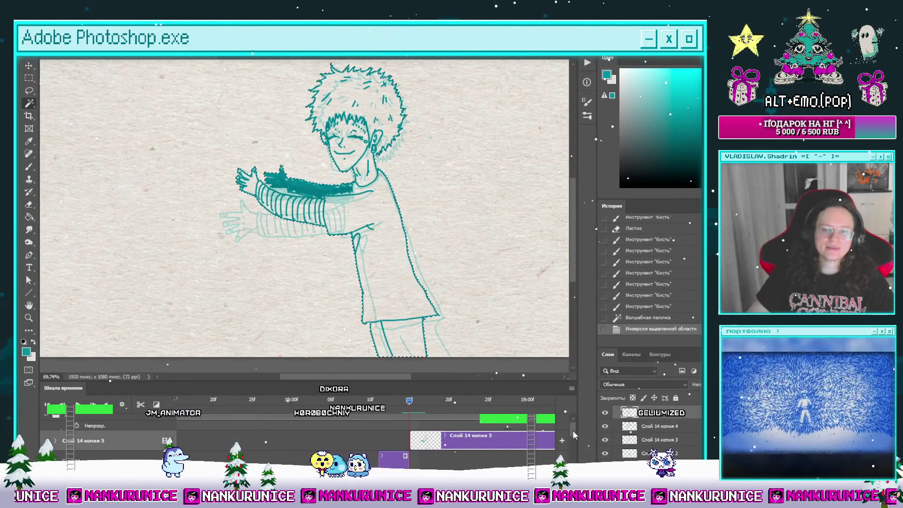
scroll(574, 435, "down", 5)
scroll(465, 466, "down", 5)
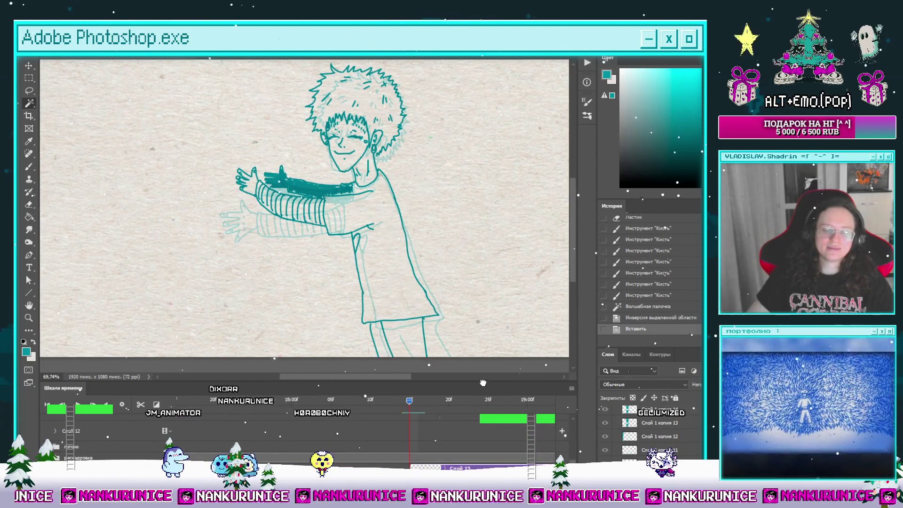
left_click_drag(473, 433, 474, 438)
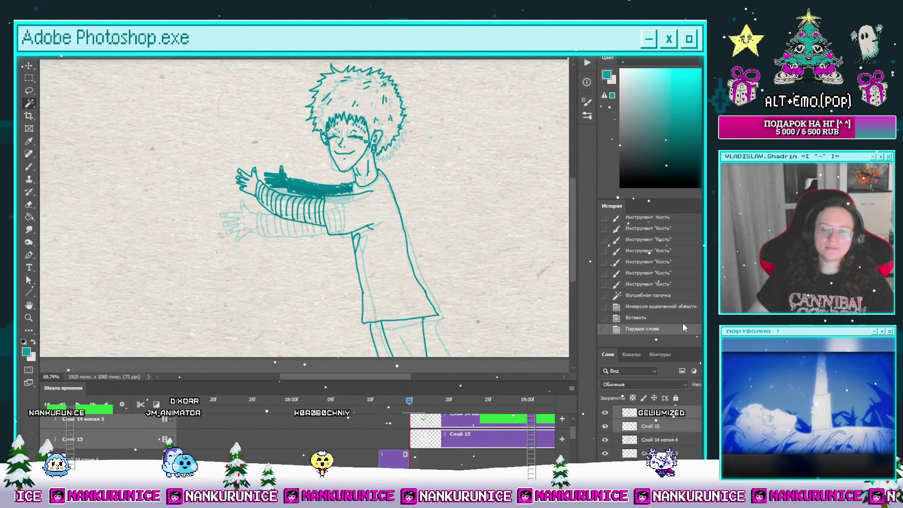
key("ctrl+e")
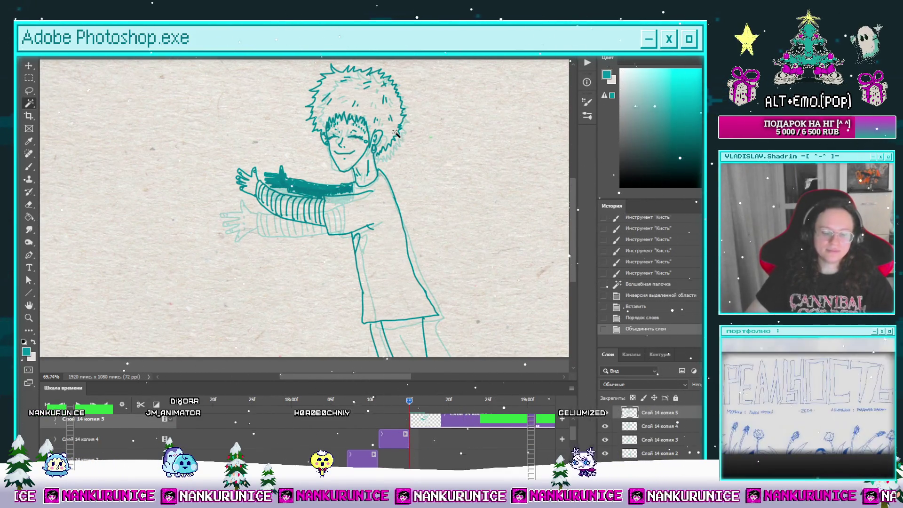
Nudge the whole figure a few pixels left with Free Transform and apply it.
key("Tab")
left_click_drag(420, 192, 422, 162)
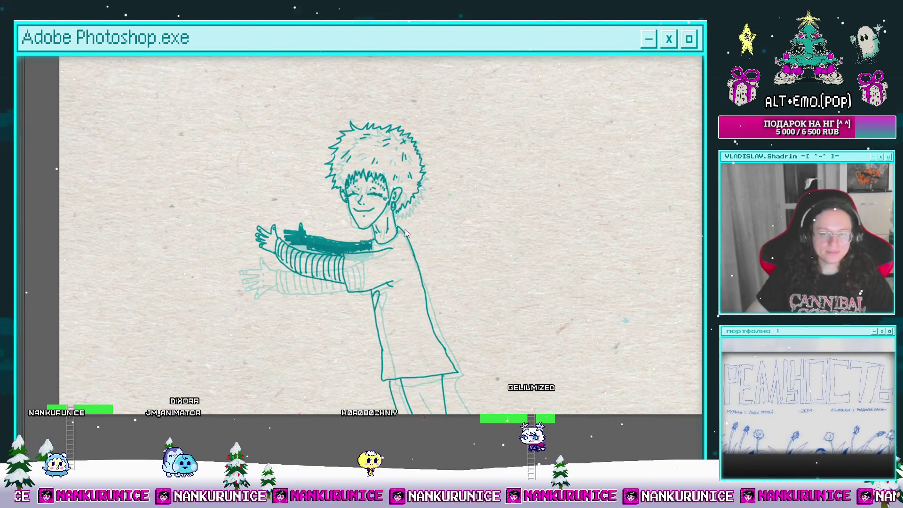
key("ctrl+t")
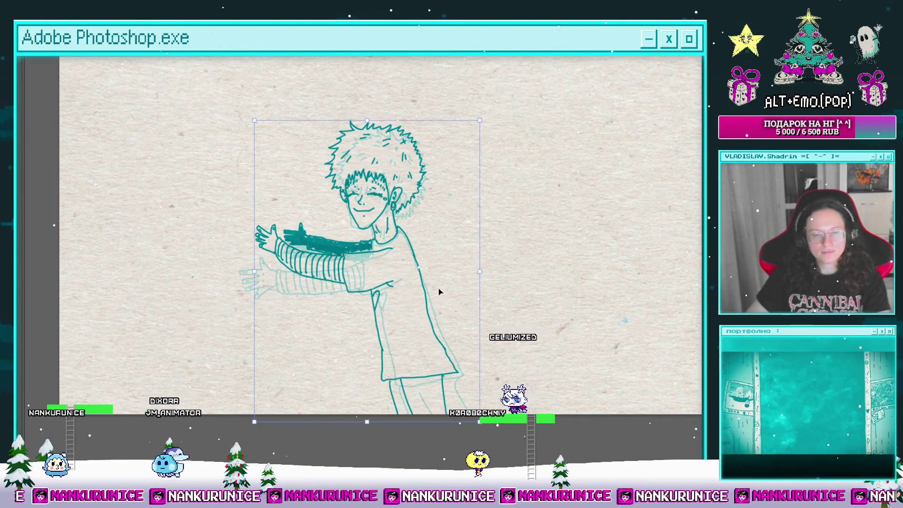
key("Left")
key("Left")
key("Left")
key("Left")
key("Left")
key("Left")
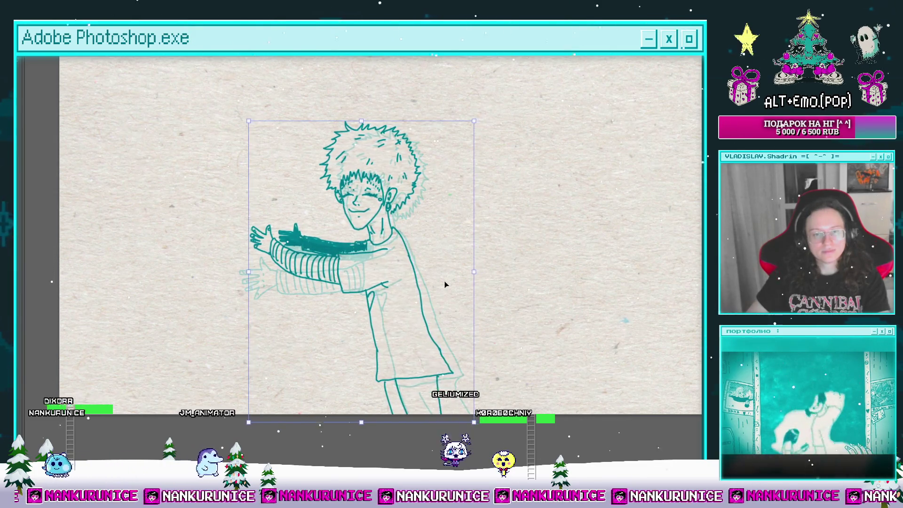
key("Down")
key("Down")
key("Return")
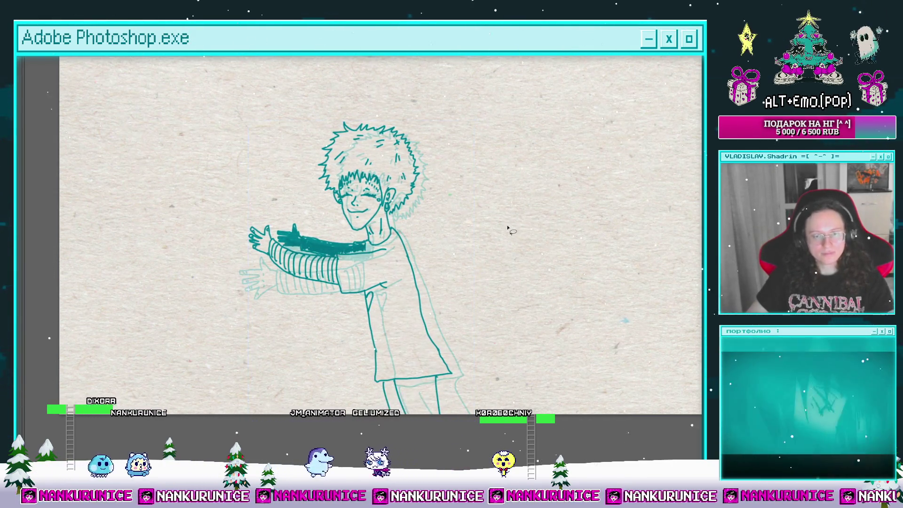
scroll(480, 220, "down", 3)
key("Tab")
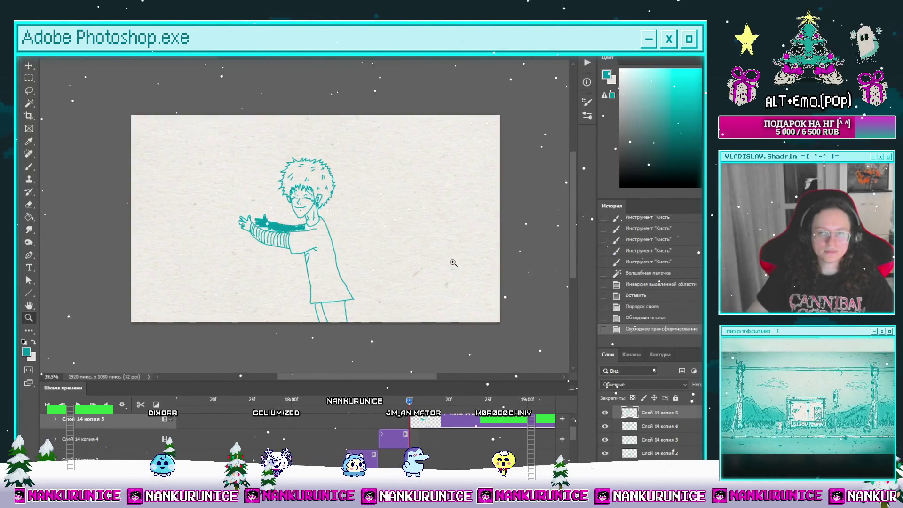
Play the timeline animation through the new reaching frames, then stop playback.
scroll(451, 260, "down", 2)
key("space")
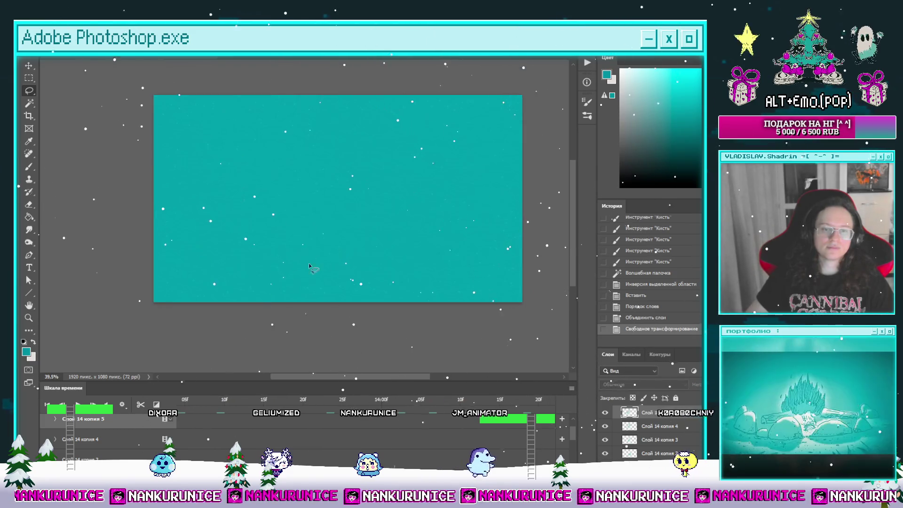
scroll(353, 244, "up", 1)
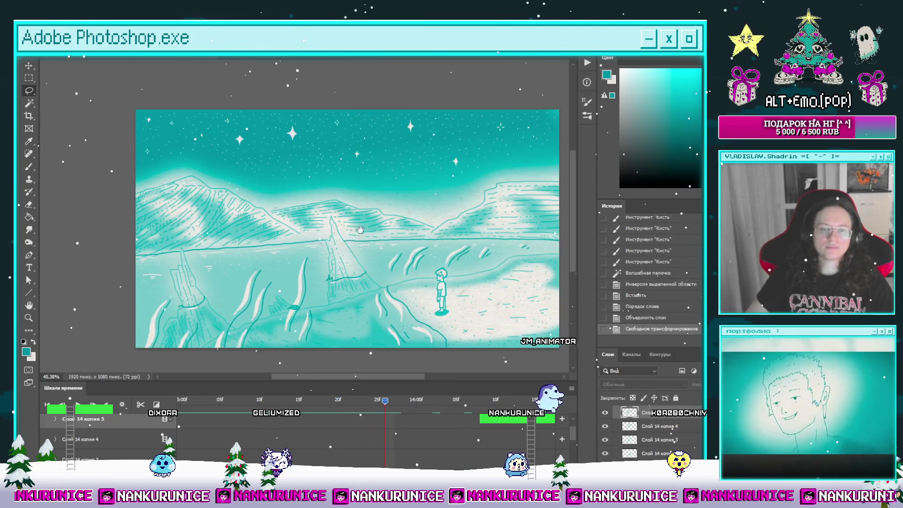
scroll(348, 208, "right", 1)
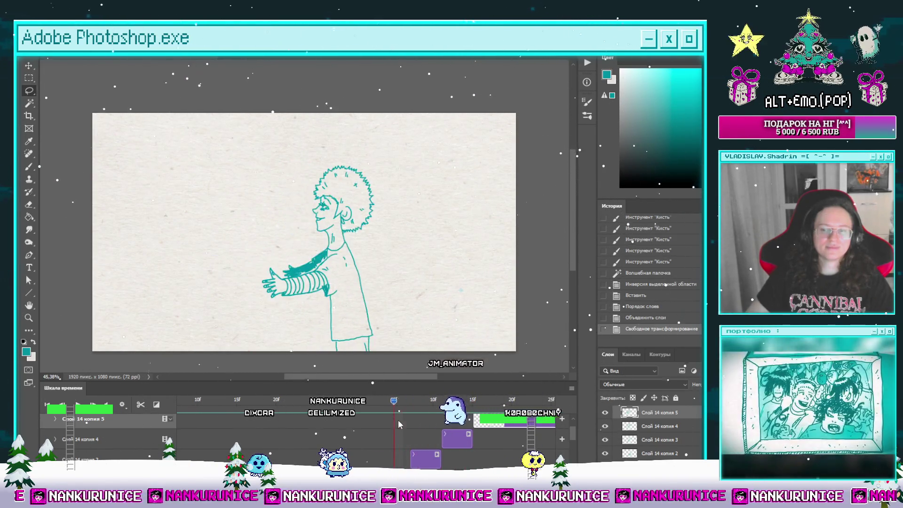
key("space")
Save the document with Ctrl+S.
scroll(420, 277, "down", 3)
left_click_drag(421, 277, 407, 279)
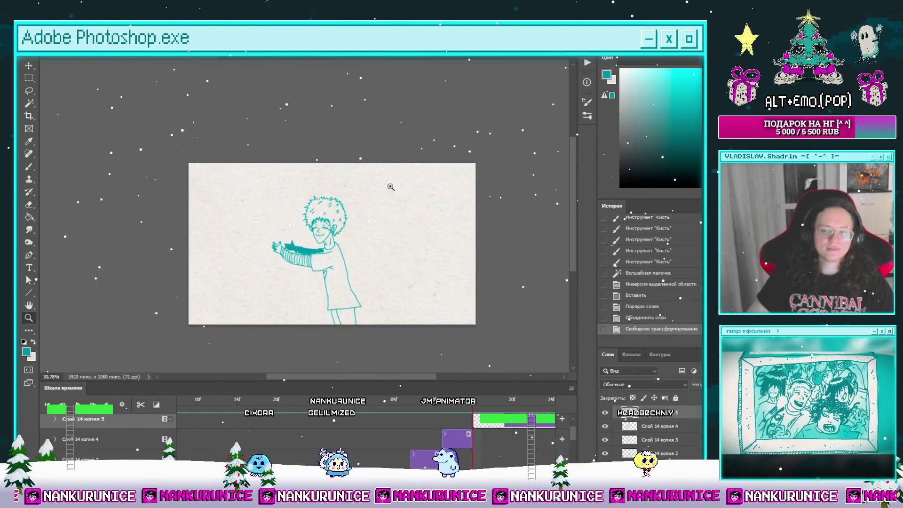
key("ctrl+s")
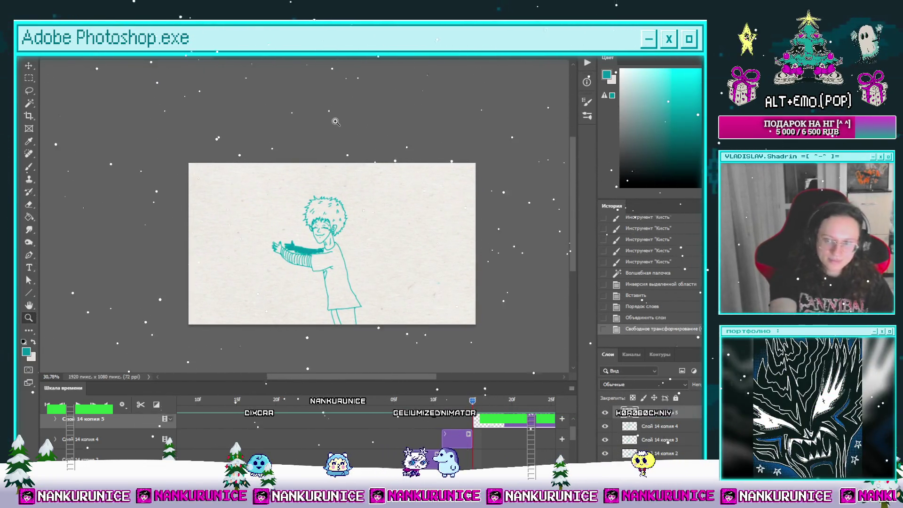